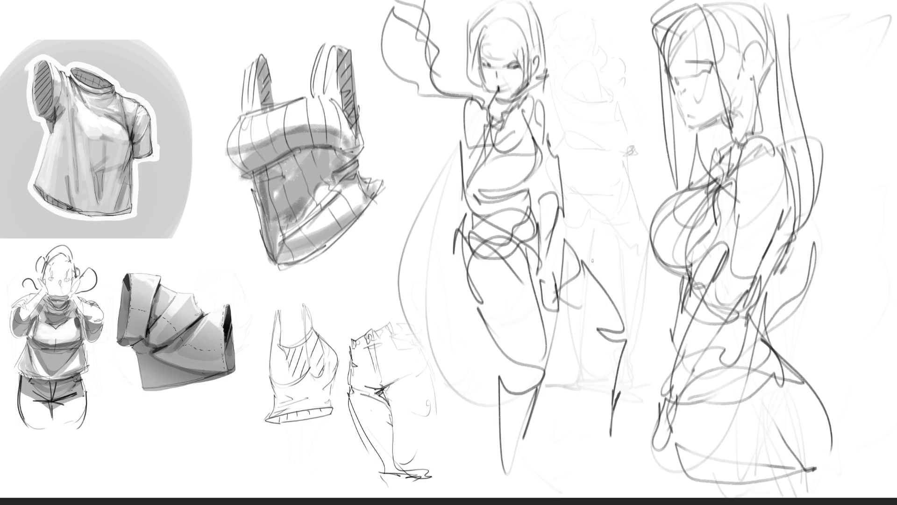
# - Erase both gesture figures to light grey, then draw the right woman's hooked eye line
pyautogui.moveTo(542, 190)
pyautogui.mouseDown()
pyautogui.moveTo(476, 93)
pyautogui.moveTo(500, 281)
pyautogui.moveTo(542, 208)
pyautogui.mouseUp()
pyautogui.moveTo(673, 243)
pyautogui.mouseDown()
pyautogui.moveTo(748, 94)
pyautogui.moveTo(871, 131)
pyautogui.moveTo(860, 365)
pyautogui.moveTo(714, 88)
pyautogui.mouseUp()
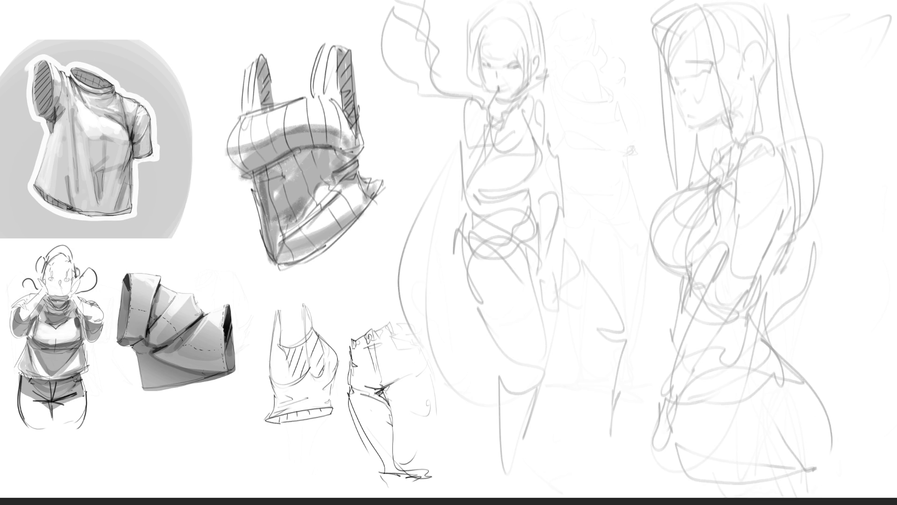
pyautogui.moveTo(426, 38); pyautogui.dragTo(520, 351)
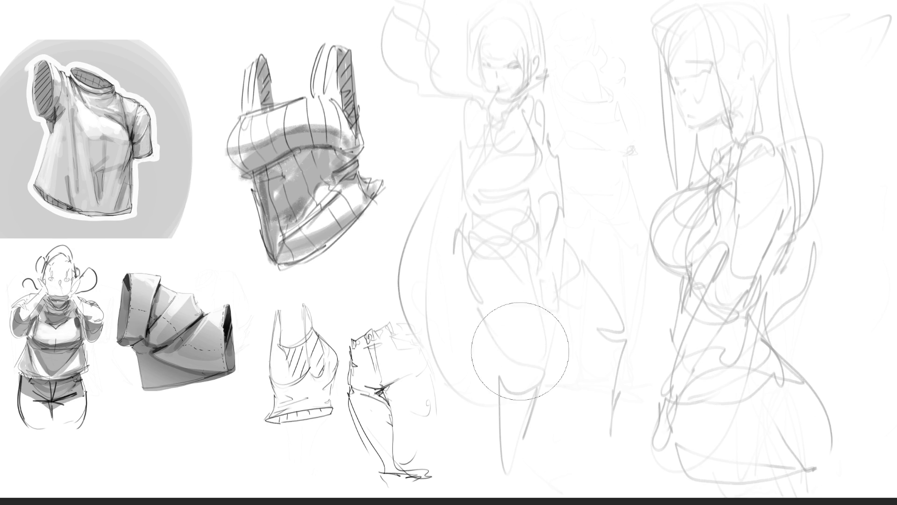
pyautogui.moveTo(601, 430)
pyautogui.mouseDown()
pyautogui.moveTo(791, 411)
pyautogui.moveTo(671, 80)
pyautogui.moveTo(794, 178)
pyautogui.mouseUp()
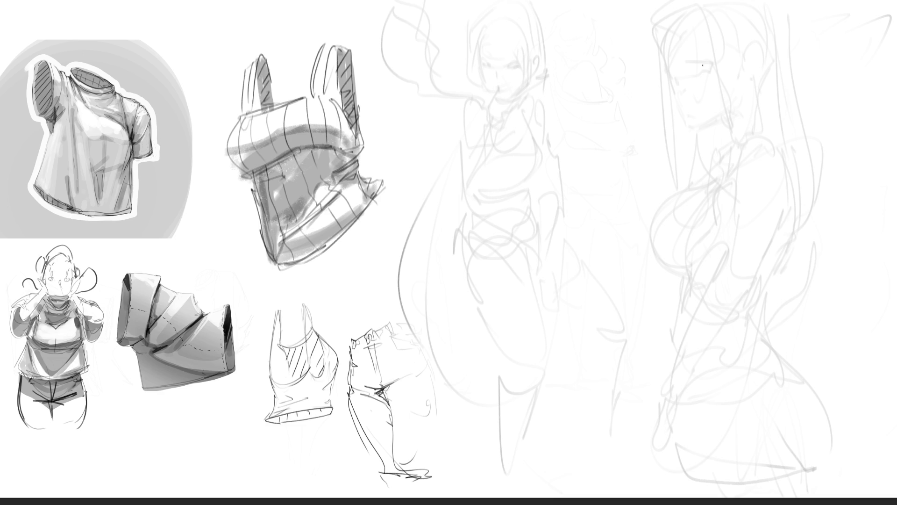
pyautogui.moveTo(698, 65); pyautogui.dragTo(712, 61)
pyautogui.moveTo(706, 64)
pyautogui.mouseDown()
pyautogui.moveTo(701, 72)
pyautogui.moveTo(705, 61)
pyautogui.mouseUp()
# - Ink the right woman's cheek contour, curved hair strands, eyebrows and ear
pyautogui.moveTo(676, 78)
pyautogui.mouseDown()
pyautogui.moveTo(690, 120)
pyautogui.moveTo(721, 120)
pyautogui.mouseUp()
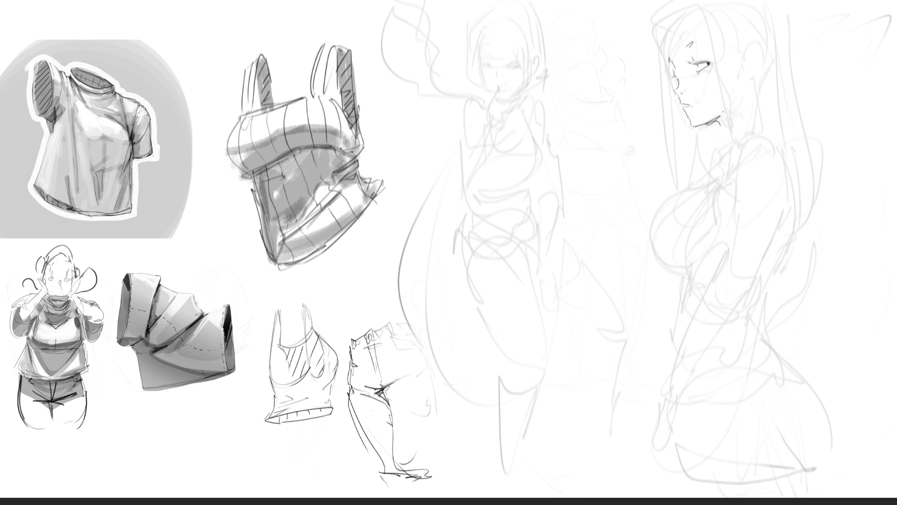
pyautogui.moveTo(669, 56); pyautogui.dragTo(687, 11)
pyautogui.moveTo(672, 54); pyautogui.dragTo(692, 7)
pyautogui.moveTo(686, 41); pyautogui.dragTo(694, 46)
pyautogui.moveTo(698, 6); pyautogui.dragTo(727, 123)
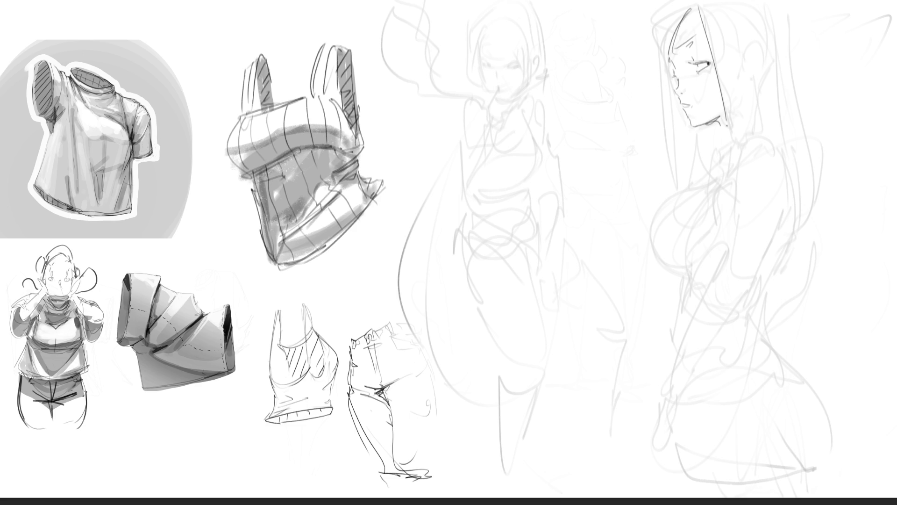
pyautogui.moveTo(743, 60)
pyautogui.mouseDown()
pyautogui.moveTo(741, 135)
pyautogui.moveTo(763, 71)
pyautogui.moveTo(755, 65)
pyautogui.moveTo(749, 81)
pyautogui.moveTo(751, 137)
pyautogui.mouseUp()
# - Draw her neck, shoulder curve and long hair strands sweeping past the shoulder
pyautogui.moveTo(753, 80); pyautogui.dragTo(762, 136)
pyautogui.moveTo(754, 135)
pyautogui.mouseDown()
pyautogui.moveTo(763, 131)
pyautogui.moveTo(784, 149)
pyautogui.mouseUp()
pyautogui.moveTo(759, 76); pyautogui.dragTo(778, 152)
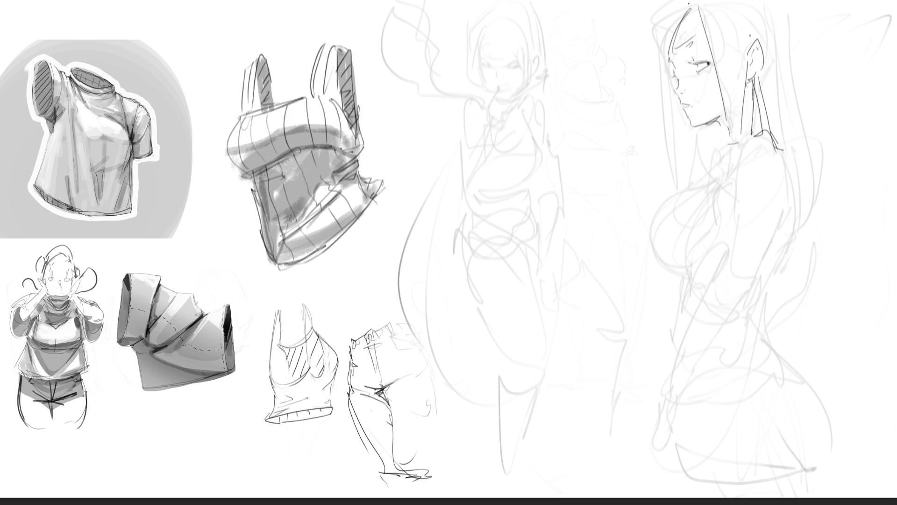
pyautogui.moveTo(789, 1); pyautogui.dragTo(809, 154)
pyautogui.moveTo(794, 76); pyautogui.dragTo(815, 181)
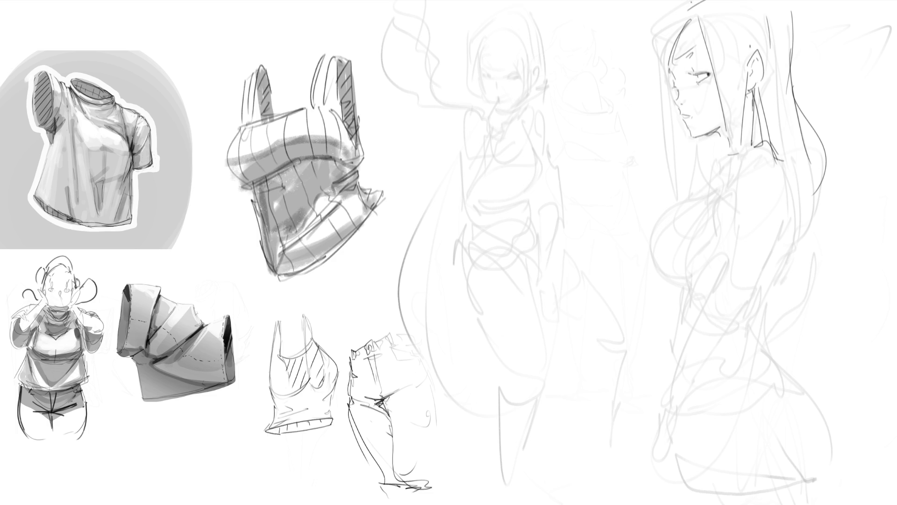
# - Outline the right woman's hair down the side of her face to the neck
pyautogui.moveTo(694, 1)
pyautogui.mouseDown()
pyautogui.moveTo(661, 55)
pyautogui.moveTo(687, 19)
pyautogui.moveTo(659, 185)
pyautogui.moveTo(669, 194)
pyautogui.mouseUp()
pyautogui.moveTo(670, 47)
pyautogui.mouseDown()
pyautogui.moveTo(670, 201)
pyautogui.moveTo(683, 198)
pyautogui.mouseUp()
pyautogui.moveTo(678, 112); pyautogui.dragTo(676, 196)
pyautogui.moveTo(681, 128)
pyautogui.mouseDown()
pyautogui.moveTo(675, 167)
pyautogui.moveTo(707, 191)
pyautogui.mouseUp()
pyautogui.moveTo(702, 143)
pyautogui.mouseDown()
pyautogui.moveTo(704, 180)
pyautogui.moveTo(723, 144)
pyautogui.moveTo(717, 176)
pyautogui.moveTo(762, 150)
pyautogui.moveTo(782, 213)
pyautogui.mouseUp()
# - Add short lines below her shoulder and outline the upper arm and forearm
pyautogui.moveTo(731, 182); pyautogui.dragTo(734, 203)
pyautogui.moveTo(737, 167); pyautogui.dragTo(730, 186)
pyautogui.moveTo(733, 186)
pyautogui.mouseDown()
pyautogui.moveTo(739, 225)
pyautogui.moveTo(724, 276)
pyautogui.moveTo(738, 319)
pyautogui.moveTo(779, 240)
pyautogui.moveTo(771, 251)
pyautogui.mouseUp()
pyautogui.moveTo(778, 155)
pyautogui.mouseDown()
pyautogui.moveTo(794, 243)
pyautogui.moveTo(762, 292)
pyautogui.mouseUp()
pyautogui.moveTo(789, 243); pyautogui.dragTo(759, 291)
pyautogui.moveTo(772, 276); pyautogui.dragTo(743, 318)
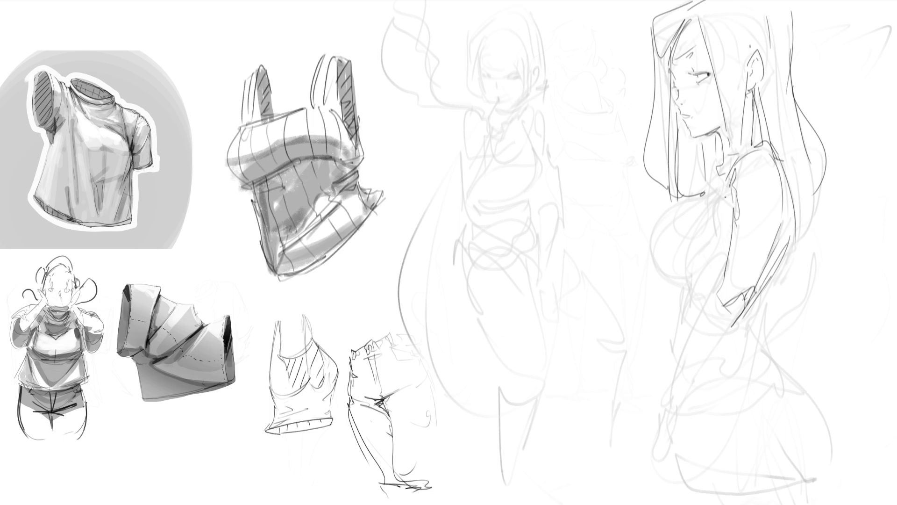
# - Draw her chest curve with diagonal strokes, the underside curve and a hanging teardrop shape
pyautogui.moveTo(727, 186)
pyautogui.mouseDown()
pyautogui.moveTo(714, 226)
pyautogui.moveTo(700, 205)
pyautogui.moveTo(691, 286)
pyautogui.moveTo(656, 223)
pyautogui.mouseUp()
pyautogui.moveTo(657, 228); pyautogui.dragTo(686, 206)
pyautogui.moveTo(652, 250)
pyautogui.mouseDown()
pyautogui.moveTo(729, 161)
pyautogui.moveTo(651, 250)
pyautogui.moveTo(705, 192)
pyautogui.mouseUp()
pyautogui.moveTo(672, 218); pyautogui.dragTo(739, 153)
pyautogui.moveTo(655, 232); pyautogui.dragTo(729, 156)
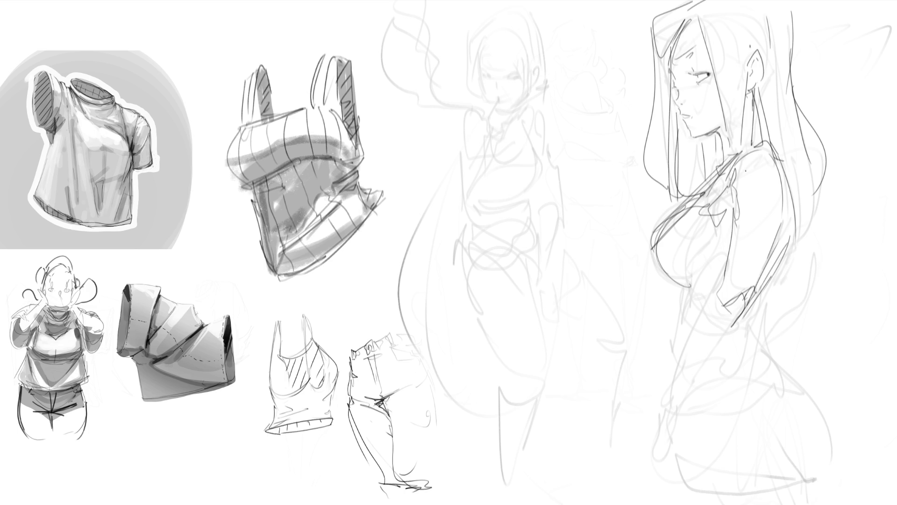
pyautogui.moveTo(716, 257); pyautogui.dragTo(683, 285)
pyautogui.moveTo(686, 280)
pyautogui.mouseDown()
pyautogui.moveTo(691, 301)
pyautogui.moveTo(677, 331)
pyautogui.moveTo(695, 319)
pyautogui.moveTo(665, 356)
pyautogui.mouseUp()
# - Draw her wavy waistline with side lines, curved bands and long lines below
pyautogui.moveTo(764, 279)
pyautogui.mouseDown()
pyautogui.moveTo(744, 327)
pyautogui.moveTo(674, 343)
pyautogui.moveTo(761, 324)
pyautogui.mouseUp()
pyautogui.moveTo(776, 273)
pyautogui.mouseDown()
pyautogui.moveTo(761, 334)
pyautogui.moveTo(753, 327)
pyautogui.mouseUp()
pyautogui.moveTo(677, 286)
pyautogui.mouseDown()
pyautogui.moveTo(683, 321)
pyautogui.moveTo(762, 309)
pyautogui.mouseUp()
pyautogui.moveTo(776, 273); pyautogui.dragTo(731, 334)
pyautogui.moveTo(730, 333)
pyautogui.mouseDown()
pyautogui.moveTo(683, 337)
pyautogui.moveTo(675, 367)
pyautogui.mouseUp()
pyautogui.moveTo(676, 318)
pyautogui.mouseDown()
pyautogui.moveTo(685, 448)
pyautogui.moveTo(671, 392)
pyautogui.mouseUp()
pyautogui.moveTo(669, 362)
pyautogui.mouseDown()
pyautogui.moveTo(687, 488)
pyautogui.moveTo(728, 410)
pyautogui.mouseUp()
# - Outline her hips and skirt edges, then start the left woman's eye line
pyautogui.moveTo(767, 303)
pyautogui.mouseDown()
pyautogui.moveTo(773, 367)
pyautogui.moveTo(719, 399)
pyautogui.mouseUp()
pyautogui.moveTo(771, 356)
pyautogui.mouseDown()
pyautogui.moveTo(725, 411)
pyautogui.moveTo(834, 456)
pyautogui.moveTo(813, 475)
pyautogui.mouseUp()
pyautogui.moveTo(714, 287); pyautogui.dragTo(664, 407)
pyautogui.moveTo(727, 334); pyautogui.dragTo(649, 472)
pyautogui.moveTo(680, 427); pyautogui.dragTo(650, 454)
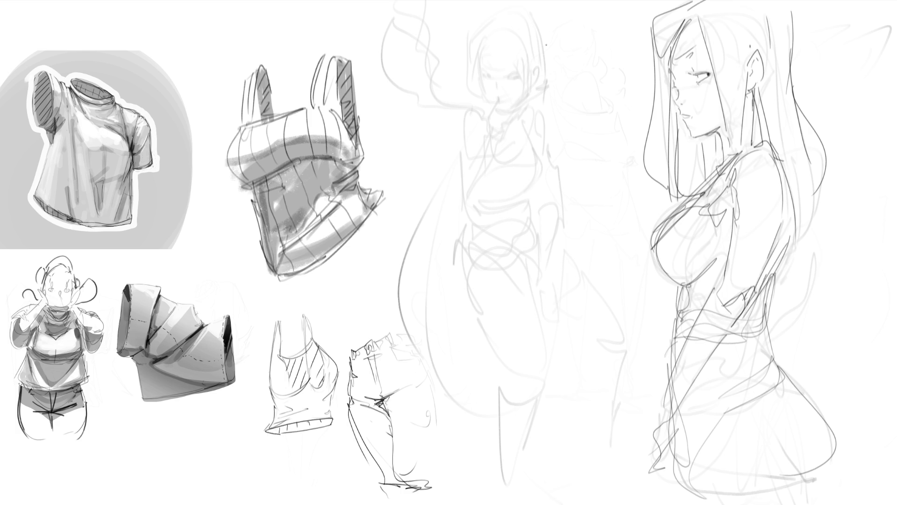
pyautogui.moveTo(482, 75)
pyautogui.mouseDown()
pyautogui.moveTo(519, 77)
pyautogui.moveTo(517, 68)
pyautogui.mouseUp()
# - Draw the left woman's cigarette, cheek and jaw, and the hair and ear on her right
pyautogui.moveTo(501, 99); pyautogui.dragTo(491, 113)
pyautogui.moveTo(482, 78); pyautogui.dragTo(495, 104)
pyautogui.moveTo(479, 59)
pyautogui.mouseDown()
pyautogui.moveTo(483, 99)
pyautogui.moveTo(467, 71)
pyautogui.moveTo(471, 95)
pyautogui.moveTo(474, 84)
pyautogui.mouseUp()
pyautogui.moveTo(517, 54)
pyautogui.mouseDown()
pyautogui.moveTo(526, 96)
pyautogui.moveTo(535, 81)
pyautogui.moveTo(532, 89)
pyautogui.mouseUp()
pyautogui.moveTo(538, 29)
pyautogui.mouseDown()
pyautogui.moveTo(554, 65)
pyautogui.moveTo(542, 85)
pyautogui.mouseUp()
# - Outline her forehead, bangs, top of head, chin and neck
pyautogui.moveTo(480, 43)
pyautogui.mouseDown()
pyautogui.moveTo(477, 59)
pyautogui.moveTo(501, 67)
pyautogui.mouseUp()
pyautogui.moveTo(464, 40)
pyautogui.mouseDown()
pyautogui.moveTo(529, 16)
pyautogui.moveTo(541, 39)
pyautogui.mouseUp()
pyautogui.moveTo(498, 18)
pyautogui.mouseDown()
pyautogui.moveTo(479, 45)
pyautogui.moveTo(513, 38)
pyautogui.mouseUp()
pyautogui.moveTo(494, 110)
pyautogui.mouseDown()
pyautogui.moveTo(531, 93)
pyautogui.moveTo(523, 106)
pyautogui.moveTo(526, 99)
pyautogui.moveTo(492, 98)
pyautogui.moveTo(499, 123)
pyautogui.moveTo(485, 133)
pyautogui.moveTo(494, 142)
pyautogui.mouseUp()
# - Draw the fingers holding the cigarette, the hand, sleeve and arm outline
pyautogui.moveTo(493, 135)
pyautogui.mouseDown()
pyautogui.moveTo(490, 151)
pyautogui.moveTo(466, 167)
pyautogui.moveTo(478, 189)
pyautogui.mouseUp()
pyautogui.moveTo(471, 155); pyautogui.dragTo(463, 190)
pyautogui.moveTo(467, 131); pyautogui.dragTo(458, 192)
pyautogui.moveTo(460, 126); pyautogui.dragTo(451, 170)
pyautogui.moveTo(472, 106); pyautogui.dragTo(453, 164)
pyautogui.moveTo(484, 108); pyautogui.dragTo(475, 150)
pyautogui.moveTo(484, 109)
pyautogui.mouseDown()
pyautogui.moveTo(476, 114)
pyautogui.moveTo(526, 159)
pyautogui.mouseUp()
# - Draw her collar, torso edge, under-bust curve, waistband, panty-leg curve and hip line
pyautogui.moveTo(519, 112)
pyautogui.mouseDown()
pyautogui.moveTo(541, 173)
pyautogui.moveTo(481, 200)
pyautogui.moveTo(507, 207)
pyautogui.moveTo(472, 221)
pyautogui.mouseUp()
pyautogui.moveTo(532, 196)
pyautogui.mouseDown()
pyautogui.moveTo(534, 210)
pyautogui.moveTo(465, 227)
pyautogui.moveTo(511, 226)
pyautogui.mouseUp()
pyautogui.moveTo(537, 223); pyautogui.dragTo(544, 251)
pyautogui.moveTo(469, 223)
pyautogui.mouseDown()
pyautogui.moveTo(465, 244)
pyautogui.moveTo(523, 268)
pyautogui.mouseUp()
pyautogui.moveTo(532, 225); pyautogui.dragTo(544, 278)
# - Draw her shoulder-to-arm line, sleeve loop, right forearm and hand
pyautogui.moveTo(517, 111)
pyautogui.mouseDown()
pyautogui.moveTo(536, 112)
pyautogui.moveTo(560, 187)
pyautogui.mouseUp()
pyautogui.moveTo(560, 184)
pyautogui.mouseDown()
pyautogui.moveTo(542, 192)
pyautogui.moveTo(561, 180)
pyautogui.mouseUp()
pyautogui.moveTo(537, 183)
pyautogui.mouseDown()
pyautogui.moveTo(560, 195)
pyautogui.moveTo(544, 236)
pyautogui.moveTo(564, 234)
pyautogui.mouseUp()
pyautogui.moveTo(541, 196)
pyautogui.mouseDown()
pyautogui.moveTo(534, 222)
pyautogui.moveTo(549, 264)
pyautogui.mouseUp()
pyautogui.moveTo(563, 204); pyautogui.dragTo(564, 275)
pyautogui.moveTo(543, 256)
pyautogui.mouseDown()
pyautogui.moveTo(554, 297)
pyautogui.moveTo(565, 286)
pyautogui.moveTo(555, 305)
pyautogui.moveTo(566, 298)
pyautogui.mouseUp()
# - Add the right hip line, forearm cuff, lower leg strokes, thigh and inner-thigh curve
pyautogui.moveTo(543, 216)
pyautogui.mouseDown()
pyautogui.moveTo(533, 290)
pyautogui.moveTo(552, 297)
pyautogui.mouseUp()
pyautogui.moveTo(563, 230)
pyautogui.mouseDown()
pyautogui.moveTo(598, 269)
pyautogui.moveTo(618, 324)
pyautogui.moveTo(630, 318)
pyautogui.moveTo(623, 336)
pyautogui.mouseUp()
pyautogui.moveTo(574, 308)
pyautogui.mouseDown()
pyautogui.moveTo(588, 318)
pyautogui.moveTo(607, 417)
pyautogui.mouseUp()
pyautogui.moveTo(626, 329); pyautogui.dragTo(614, 455)
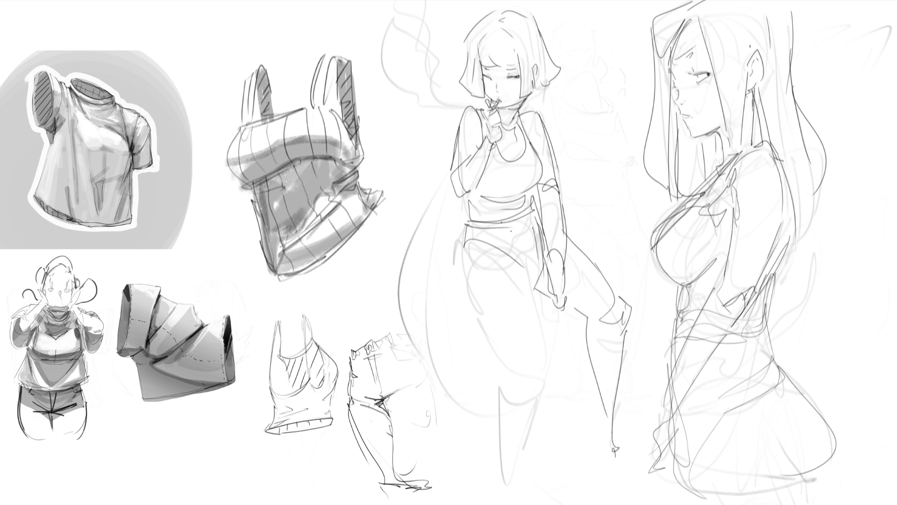
pyautogui.moveTo(467, 241)
pyautogui.mouseDown()
pyautogui.moveTo(463, 278)
pyautogui.moveTo(503, 256)
pyautogui.moveTo(526, 274)
pyautogui.moveTo(463, 299)
pyautogui.moveTo(463, 320)
pyautogui.mouseUp()
pyautogui.moveTo(460, 261); pyautogui.dragTo(500, 370)
# - Draw the left woman's thigh, knee, shin contours and foot curve
pyautogui.moveTo(479, 304); pyautogui.dragTo(517, 268)
pyautogui.moveTo(522, 270); pyautogui.dragTo(549, 359)
pyautogui.moveTo(537, 357)
pyautogui.mouseDown()
pyautogui.moveTo(523, 360)
pyautogui.moveTo(537, 367)
pyautogui.moveTo(527, 423)
pyautogui.mouseUp()
pyautogui.moveTo(500, 369); pyautogui.dragTo(531, 395)
pyautogui.moveTo(491, 363); pyautogui.dragTo(509, 472)
pyautogui.moveTo(541, 370); pyautogui.dragTo(514, 465)
pyautogui.moveTo(512, 476); pyautogui.dragTo(527, 482)
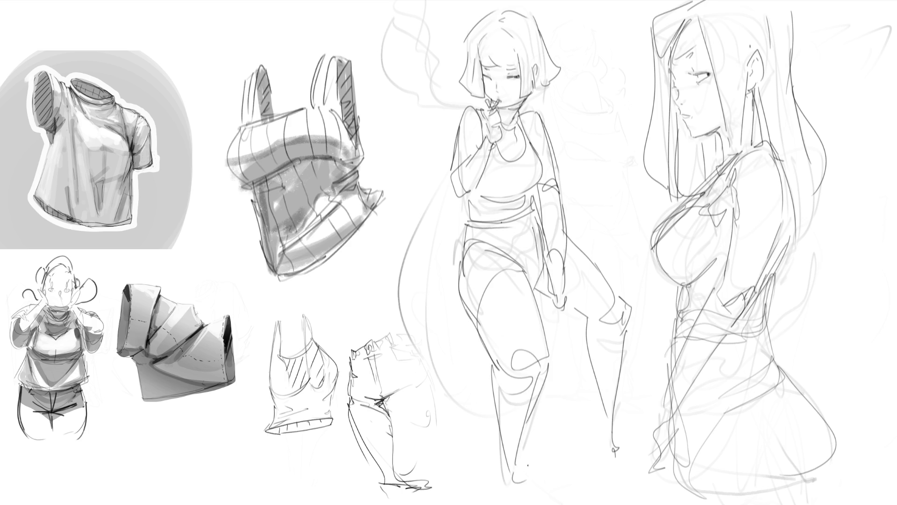
# - Sketch a box-like stool under her with four legs, plus short strokes near hand and knee
pyautogui.moveTo(460, 279)
pyautogui.mouseDown()
pyautogui.moveTo(443, 357)
pyautogui.moveTo(482, 358)
pyautogui.mouseUp()
pyautogui.moveTo(541, 313)
pyautogui.mouseDown()
pyautogui.moveTo(554, 324)
pyautogui.moveTo(581, 318)
pyautogui.moveTo(541, 302)
pyautogui.moveTo(558, 303)
pyautogui.moveTo(558, 319)
pyautogui.mouseUp()
pyautogui.moveTo(458, 264); pyautogui.dragTo(426, 327)
pyautogui.moveTo(437, 357); pyautogui.dragTo(527, 345)
pyautogui.moveTo(566, 338); pyautogui.dragTo(587, 329)
pyautogui.moveTo(599, 283)
pyautogui.mouseDown()
pyautogui.moveTo(613, 271)
pyautogui.moveTo(618, 289)
pyautogui.mouseUp()
pyautogui.moveTo(455, 357)
pyautogui.mouseDown()
pyautogui.moveTo(446, 387)
pyautogui.moveTo(450, 462)
pyautogui.mouseUp()
pyautogui.moveTo(467, 356); pyautogui.dragTo(476, 493)
pyautogui.moveTo(575, 339); pyautogui.dragTo(567, 465)
pyautogui.moveTo(585, 365); pyautogui.dragTo(584, 446)
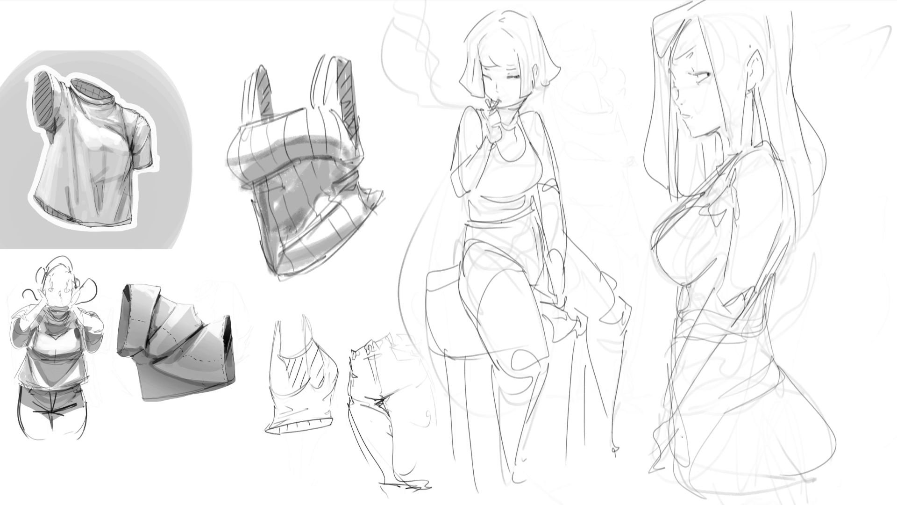
# - Add forehead hair strands to the right woman and darken her profile, jaw and lips
pyautogui.moveTo(699, 17)
pyautogui.mouseDown()
pyautogui.moveTo(694, 46)
pyautogui.moveTo(649, 60)
pyautogui.moveTo(671, 64)
pyautogui.moveTo(653, 66)
pyautogui.moveTo(653, 112)
pyautogui.mouseUp()
pyautogui.moveTo(673, 70); pyautogui.dragTo(681, 159)
pyautogui.moveTo(681, 112)
pyautogui.mouseDown()
pyautogui.moveTo(696, 114)
pyautogui.moveTo(694, 122)
pyautogui.mouseUp()
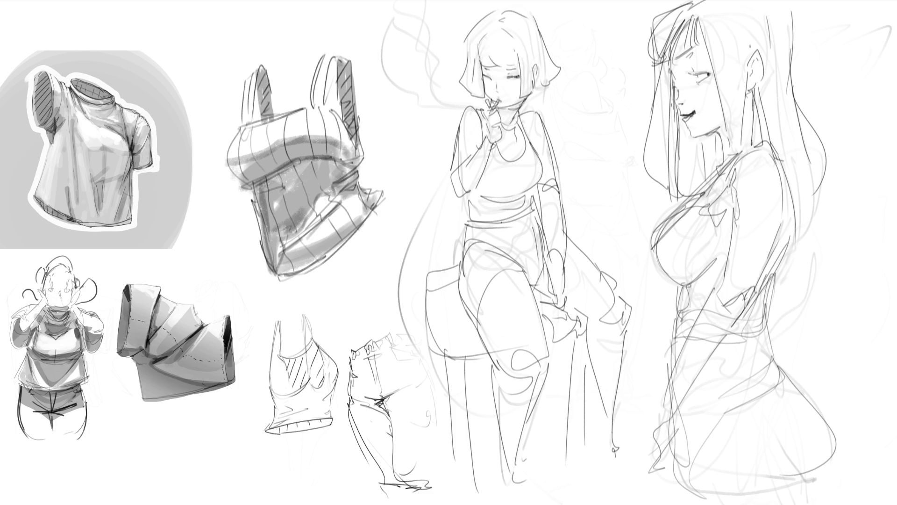
# - Add strokes to the right woman's face, undo the earring circle, and draw her ear
pyautogui.moveTo(678, 79)
pyautogui.mouseDown()
pyautogui.moveTo(678, 96)
pyautogui.moveTo(692, 94)
pyautogui.mouseUp()
pyautogui.hotkey('ctrl', 'z')
pyautogui.moveTo(668, 147)
pyautogui.mouseDown()
pyautogui.moveTo(664, 67)
pyautogui.moveTo(768, 122)
pyautogui.mouseUp()
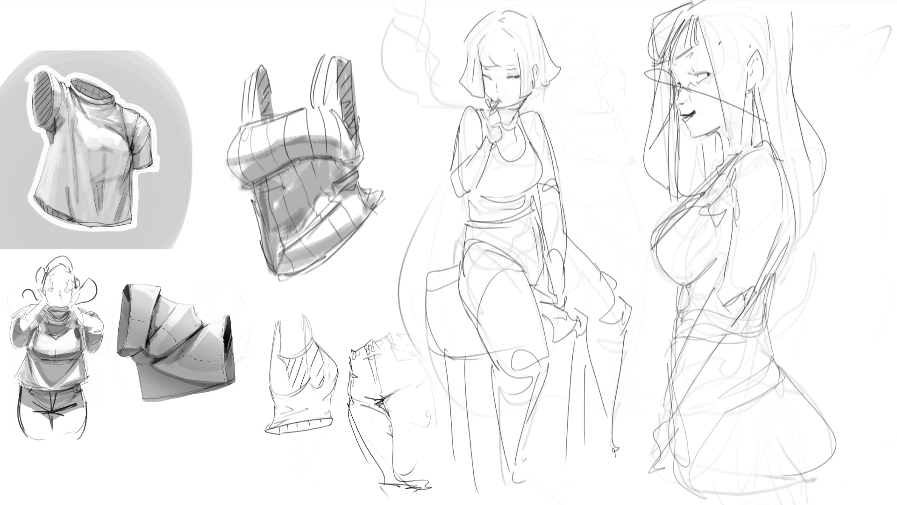
pyautogui.moveTo(661, 122)
pyautogui.mouseDown()
pyautogui.moveTo(749, 109)
pyautogui.moveTo(644, 87)
pyautogui.mouseUp()
# - Undo a stray looping stroke and redraw the right woman's chest outline and skirt flare
pyautogui.moveTo(687, 340)
pyautogui.mouseDown()
pyautogui.moveTo(622, 271)
pyautogui.moveTo(726, 120)
pyautogui.moveTo(878, 279)
pyautogui.moveTo(869, 303)
pyautogui.mouseUp()
pyautogui.hotkey('ctrl', 'z')
pyautogui.moveTo(691, 205)
pyautogui.mouseDown()
pyautogui.moveTo(727, 239)
pyautogui.moveTo(719, 276)
pyautogui.mouseUp()
pyautogui.moveTo(651, 258)
pyautogui.mouseDown()
pyautogui.moveTo(697, 292)
pyautogui.moveTo(753, 288)
pyautogui.moveTo(780, 376)
pyautogui.mouseUp()
pyautogui.moveTo(791, 376)
pyautogui.mouseDown()
pyautogui.moveTo(823, 386)
pyautogui.moveTo(835, 434)
pyautogui.mouseUp()
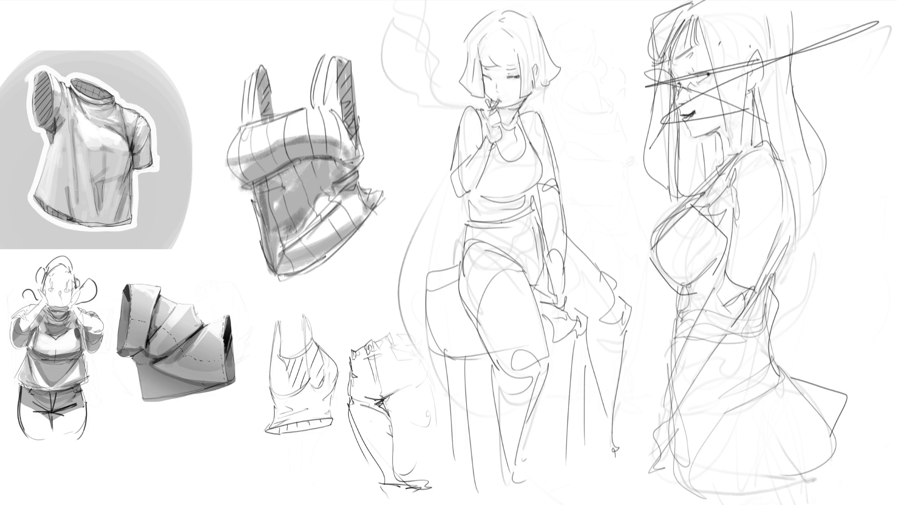
# - Hatch the left woman's turtleneck collar with strokes around her neck and chest
pyautogui.moveTo(523, 99)
pyautogui.mouseDown()
pyautogui.moveTo(516, 122)
pyautogui.moveTo(519, 113)
pyautogui.moveTo(510, 116)
pyautogui.mouseUp()
pyautogui.moveTo(510, 107)
pyautogui.mouseDown()
pyautogui.moveTo(518, 124)
pyautogui.moveTo(511, 138)
pyautogui.mouseUp()
pyautogui.moveTo(511, 132)
pyautogui.mouseDown()
pyautogui.moveTo(521, 139)
pyautogui.moveTo(536, 107)
pyautogui.moveTo(548, 148)
pyautogui.moveTo(530, 138)
pyautogui.mouseUp()
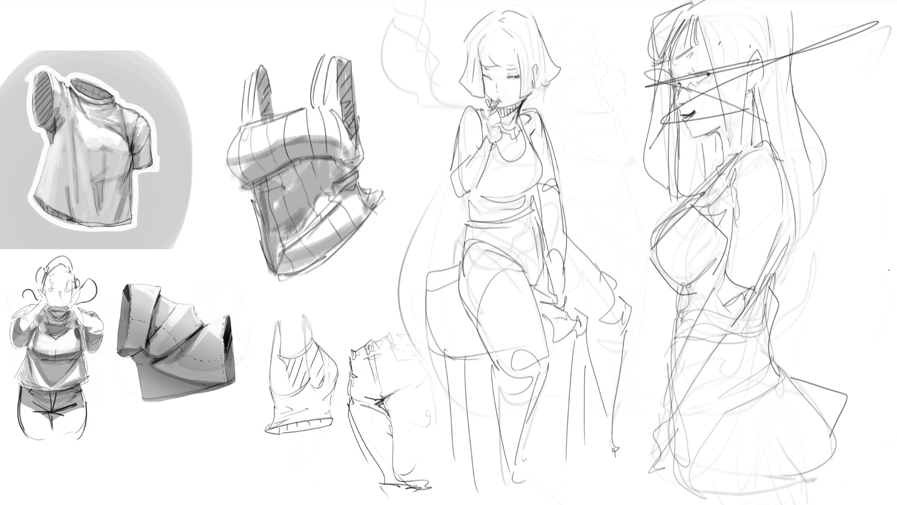
# - Fade the right woman's face, hair and chest to faint grey, then draw a large looping B-shaped mark
pyautogui.moveTo(756, 196)
pyautogui.mouseDown()
pyautogui.moveTo(677, 93)
pyautogui.moveTo(729, 196)
pyautogui.mouseUp()
pyautogui.moveTo(773, 303)
pyautogui.mouseDown()
pyautogui.moveTo(777, 150)
pyautogui.moveTo(715, 170)
pyautogui.moveTo(685, 356)
pyautogui.moveTo(817, 322)
pyautogui.moveTo(807, 80)
pyautogui.moveTo(711, 358)
pyautogui.moveTo(832, 377)
pyautogui.mouseUp()
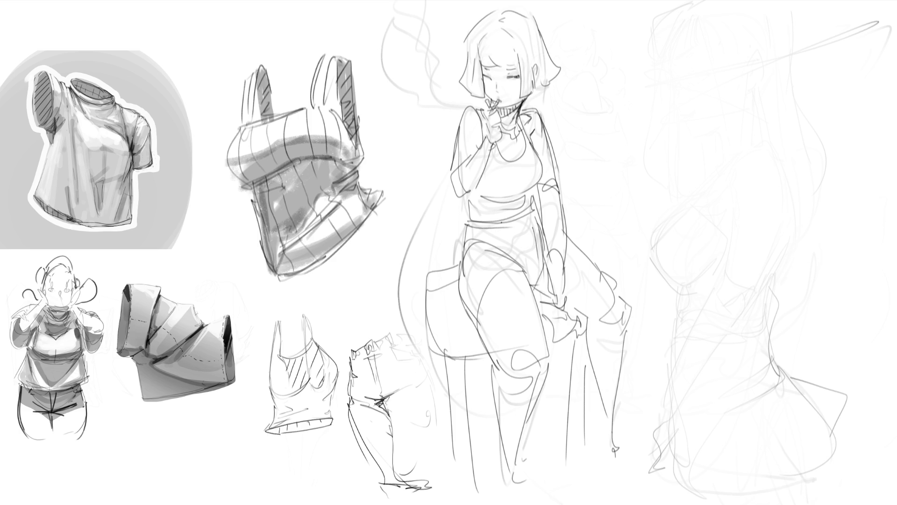
pyautogui.moveTo(649, 70)
pyautogui.mouseDown()
pyautogui.moveTo(633, 108)
pyautogui.moveTo(661, 167)
pyautogui.moveTo(688, 156)
pyautogui.moveTo(677, 226)
pyautogui.moveTo(685, 360)
pyautogui.moveTo(705, 333)
pyautogui.moveTo(662, 364)
pyautogui.mouseUp()
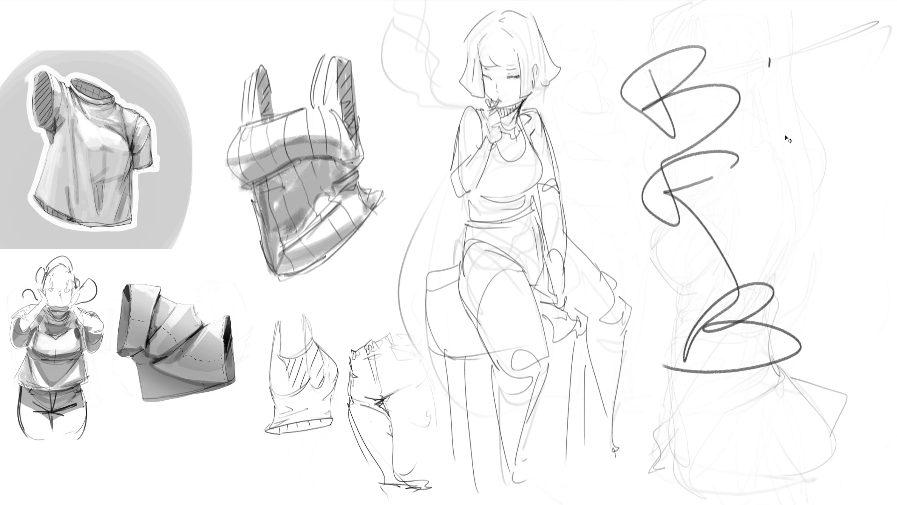
# - Undo the BFB scribble strokes and start outlining the right figure's head
pyautogui.hotkey('ctrl', 'z')
pyautogui.hotkey('ctrl', 'z')
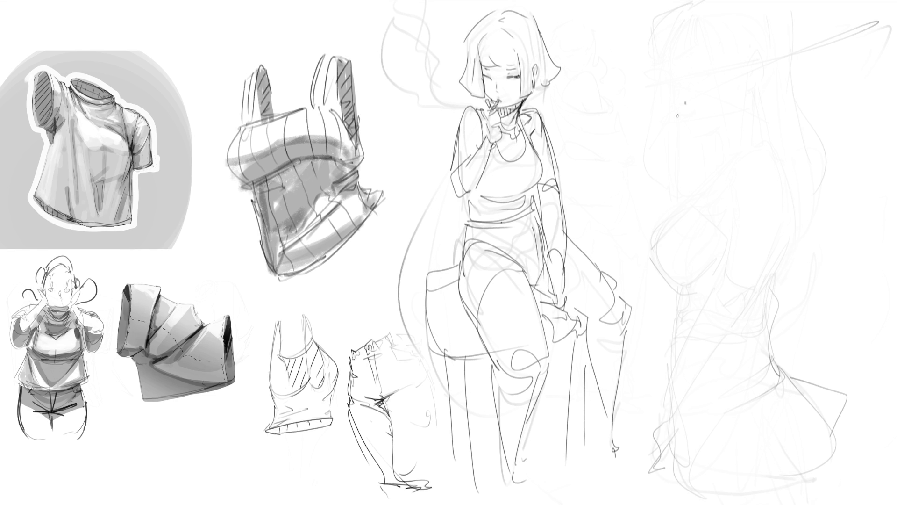
pyautogui.moveTo(671, 123)
pyautogui.mouseDown()
pyautogui.moveTo(681, 80)
pyautogui.moveTo(708, 66)
pyautogui.moveTo(725, 141)
pyautogui.mouseUp()
# - Draw the right figure's jaw, darkened eyes, cheek marks, ear and face contour
pyautogui.moveTo(669, 134); pyautogui.dragTo(704, 152)
pyautogui.moveTo(716, 100)
pyautogui.mouseDown()
pyautogui.moveTo(716, 115)
pyautogui.moveTo(684, 99)
pyautogui.moveTo(707, 90)
pyautogui.mouseUp()
pyautogui.moveTo(688, 124)
pyautogui.mouseDown()
pyautogui.moveTo(680, 129)
pyautogui.moveTo(686, 147)
pyautogui.mouseUp()
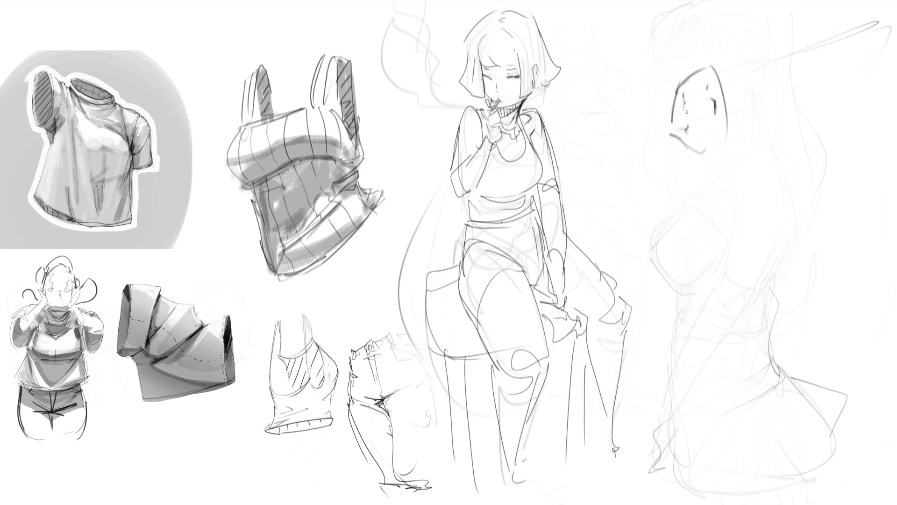
pyautogui.moveTo(704, 116)
pyautogui.mouseDown()
pyautogui.moveTo(713, 122)
pyautogui.moveTo(685, 126)
pyautogui.mouseUp()
pyautogui.moveTo(736, 112)
pyautogui.mouseDown()
pyautogui.moveTo(754, 115)
pyautogui.moveTo(741, 125)
pyautogui.mouseUp()
pyautogui.moveTo(720, 79)
pyautogui.mouseDown()
pyautogui.moveTo(715, 156)
pyautogui.moveTo(756, 122)
pyautogui.moveTo(756, 112)
pyautogui.mouseUp()
pyautogui.moveTo(705, 77); pyautogui.dragTo(691, 82)
# - Rough in a brimmed, dome-crowned hat and refine the head's contours
pyautogui.moveTo(635, 60)
pyautogui.mouseDown()
pyautogui.moveTo(775, 99)
pyautogui.moveTo(656, 66)
pyautogui.moveTo(722, 74)
pyautogui.moveTo(775, 58)
pyautogui.moveTo(778, 98)
pyautogui.mouseUp()
pyautogui.moveTo(747, 82)
pyautogui.mouseDown()
pyautogui.moveTo(678, 70)
pyautogui.moveTo(741, 64)
pyautogui.mouseUp()
pyautogui.moveTo(679, 73); pyautogui.dragTo(656, 123)
pyautogui.moveTo(671, 139); pyautogui.dragTo(688, 148)
pyautogui.moveTo(757, 111); pyautogui.dragTo(761, 119)
pyautogui.moveTo(761, 105)
pyautogui.mouseDown()
pyautogui.moveTo(769, 124)
pyautogui.moveTo(743, 144)
pyautogui.moveTo(766, 143)
pyautogui.moveTo(709, 155)
pyautogui.mouseUp()
# - Sketch the neck, body and dress down to the lower legs
pyautogui.moveTo(710, 140)
pyautogui.mouseDown()
pyautogui.moveTo(732, 154)
pyautogui.moveTo(729, 161)
pyautogui.mouseUp()
pyautogui.moveTo(716, 159); pyautogui.dragTo(705, 182)
pyautogui.moveTo(790, 200)
pyautogui.mouseDown()
pyautogui.moveTo(748, 404)
pyautogui.moveTo(820, 496)
pyautogui.mouseUp()
pyautogui.moveTo(748, 404); pyautogui.dragTo(767, 435)
pyautogui.moveTo(725, 373); pyautogui.dragTo(741, 479)
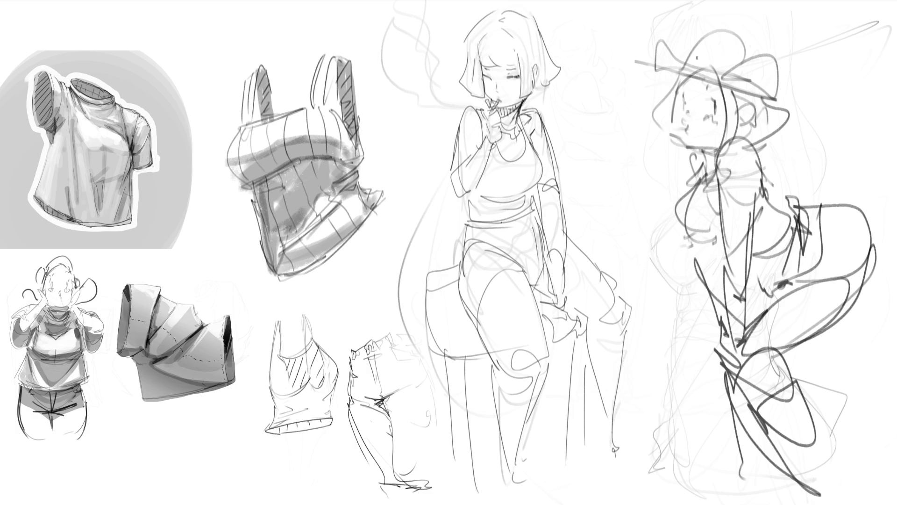
# - Redraw the hat's top line, long horizontal brim and curled brim ends
pyautogui.moveTo(683, 27)
pyautogui.mouseDown()
pyautogui.moveTo(675, 65)
pyautogui.moveTo(729, 21)
pyautogui.moveTo(765, 22)
pyautogui.mouseUp()
pyautogui.moveTo(764, 31); pyautogui.dragTo(732, 55)
pyautogui.moveTo(765, 33)
pyautogui.mouseDown()
pyautogui.moveTo(761, 47)
pyautogui.moveTo(708, 80)
pyautogui.mouseUp()
pyautogui.moveTo(777, 51)
pyautogui.mouseDown()
pyautogui.moveTo(713, 84)
pyautogui.moveTo(675, 42)
pyautogui.moveTo(675, 75)
pyautogui.moveTo(785, 95)
pyautogui.mouseUp()
pyautogui.moveTo(654, 67)
pyautogui.mouseDown()
pyautogui.moveTo(678, 79)
pyautogui.moveTo(676, 98)
pyautogui.mouseUp()
pyautogui.moveTo(763, 102)
pyautogui.mouseDown()
pyautogui.moveTo(779, 99)
pyautogui.moveTo(784, 85)
pyautogui.moveTo(776, 52)
pyautogui.moveTo(770, 81)
pyautogui.mouseUp()
# - Add hair strands around the face and darken the eyes, removing the stray cheek strokes
pyautogui.moveTo(676, 78)
pyautogui.mouseDown()
pyautogui.moveTo(673, 125)
pyautogui.moveTo(652, 99)
pyautogui.moveTo(669, 127)
pyautogui.mouseUp()
pyautogui.moveTo(720, 88); pyautogui.dragTo(725, 136)
pyautogui.moveTo(738, 102); pyautogui.dragTo(758, 141)
pyautogui.moveTo(675, 121); pyautogui.dragTo(688, 149)
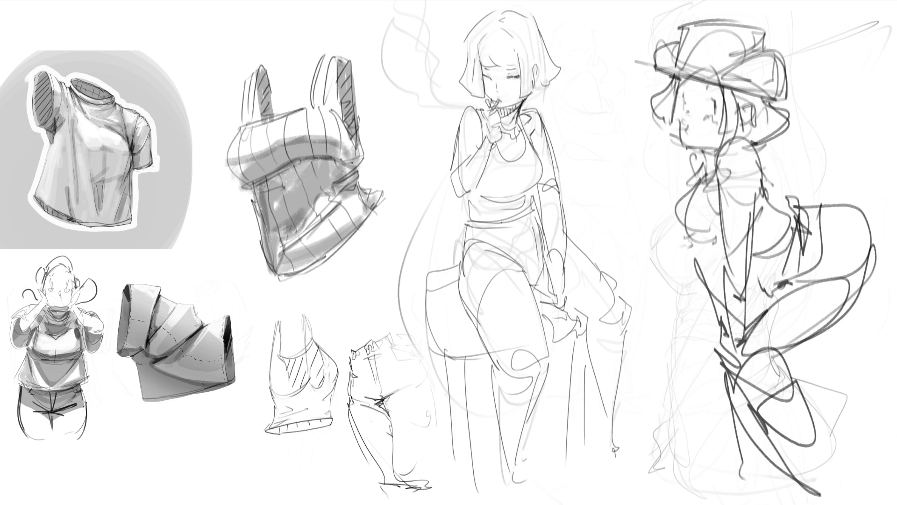
pyautogui.hotkey('ctrl', 'z')
pyautogui.moveTo(684, 96)
pyautogui.mouseDown()
pyautogui.moveTo(687, 106)
pyautogui.moveTo(715, 104)
pyautogui.moveTo(685, 89)
pyautogui.moveTo(703, 91)
pyautogui.moveTo(676, 104)
pyautogui.moveTo(670, 127)
pyautogui.moveTo(683, 143)
pyautogui.mouseUp()
pyautogui.hotkey('ctrl', 'z')
# - Redraw the left cheek, then draw the collar, neck and a bow beside the neck
pyautogui.moveTo(678, 113)
pyautogui.mouseDown()
pyautogui.moveTo(687, 142)
pyautogui.moveTo(714, 149)
pyautogui.moveTo(717, 161)
pyautogui.moveTo(704, 164)
pyautogui.mouseUp()
pyautogui.hotkey('ctrl', 'z')
pyautogui.moveTo(721, 148)
pyautogui.mouseDown()
pyautogui.moveTo(727, 143)
pyautogui.moveTo(707, 169)
pyautogui.mouseUp()
pyautogui.moveTo(707, 156)
pyautogui.mouseDown()
pyautogui.moveTo(713, 151)
pyautogui.moveTo(718, 161)
pyautogui.moveTo(695, 183)
pyautogui.mouseUp()
pyautogui.moveTo(693, 187); pyautogui.dragTo(717, 184)
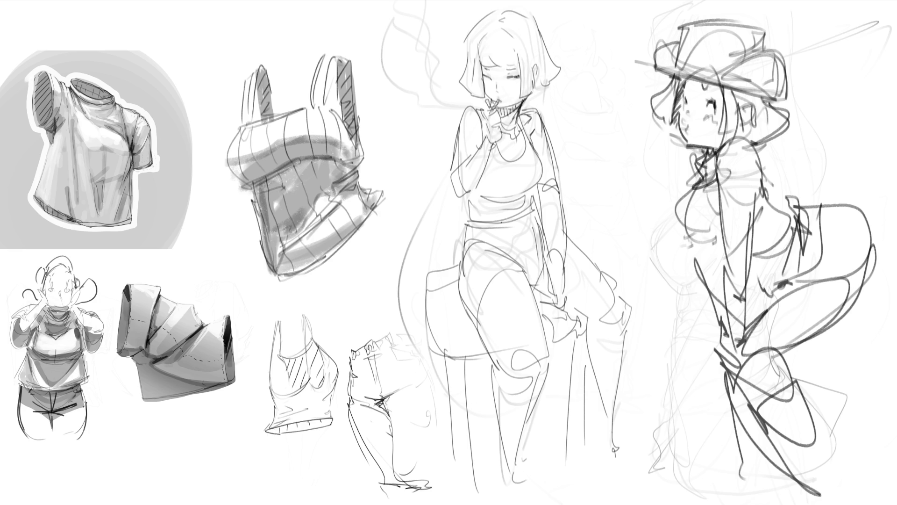
pyautogui.moveTo(754, 143)
pyautogui.mouseDown()
pyautogui.moveTo(782, 159)
pyautogui.moveTo(760, 152)
pyautogui.mouseUp()
# - Draw a torso line and long hair strands falling along the torso
pyautogui.moveTo(707, 188); pyautogui.dragTo(716, 230)
pyautogui.moveTo(704, 185); pyautogui.dragTo(690, 244)
pyautogui.moveTo(681, 204); pyautogui.dragTo(686, 224)
pyautogui.moveTo(689, 188); pyautogui.dragTo(665, 213)
pyautogui.moveTo(665, 214); pyautogui.dragTo(685, 232)
pyautogui.moveTo(764, 200)
pyautogui.mouseDown()
pyautogui.moveTo(788, 179)
pyautogui.moveTo(757, 220)
pyautogui.mouseUp()
pyautogui.hotkey('ctrl', 'z')
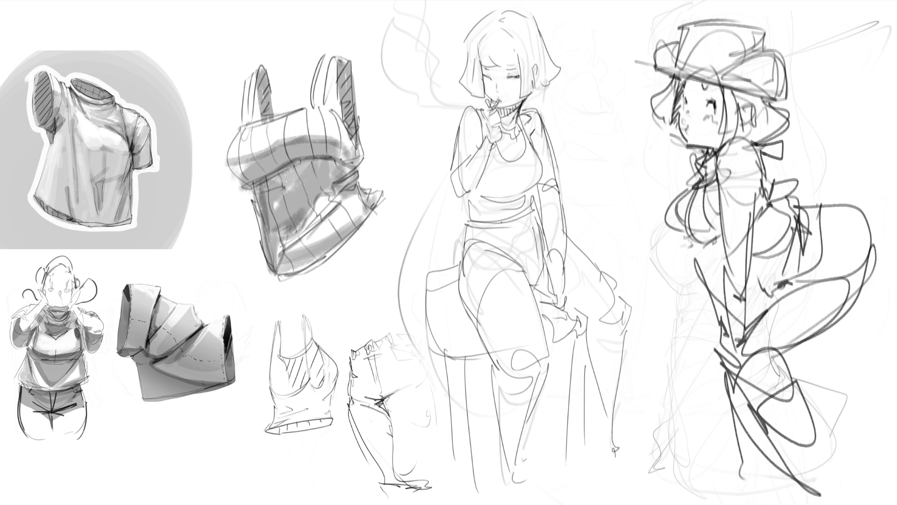
# - Outline the torso and hip and strengthen the back curve
pyautogui.moveTo(821, 214)
pyautogui.mouseDown()
pyautogui.moveTo(798, 258)
pyautogui.moveTo(777, 271)
pyautogui.mouseUp()
pyautogui.moveTo(778, 270)
pyautogui.mouseDown()
pyautogui.moveTo(776, 292)
pyautogui.moveTo(833, 272)
pyautogui.moveTo(786, 291)
pyautogui.mouseUp()
pyautogui.moveTo(778, 274); pyautogui.dragTo(816, 249)
pyautogui.moveTo(816, 215)
pyautogui.mouseDown()
pyautogui.moveTo(837, 246)
pyautogui.moveTo(790, 286)
pyautogui.mouseUp()
pyautogui.moveTo(806, 211)
pyautogui.mouseDown()
pyautogui.moveTo(835, 275)
pyautogui.moveTo(862, 229)
pyautogui.mouseUp()
pyautogui.moveTo(865, 228); pyautogui.dragTo(844, 306)
pyautogui.moveTo(873, 247); pyautogui.dragTo(852, 327)
# - Extend the back curve down and draw the lower back and hip lines
pyautogui.moveTo(784, 272); pyautogui.dragTo(746, 351)
pyautogui.moveTo(819, 342); pyautogui.dragTo(771, 363)
pyautogui.moveTo(864, 316); pyautogui.dragTo(818, 344)
pyautogui.moveTo(847, 319); pyautogui.dragTo(808, 347)
pyautogui.moveTo(875, 290); pyautogui.dragTo(828, 336)
pyautogui.moveTo(828, 339)
pyautogui.mouseDown()
pyautogui.moveTo(789, 374)
pyautogui.moveTo(797, 448)
pyautogui.mouseUp()
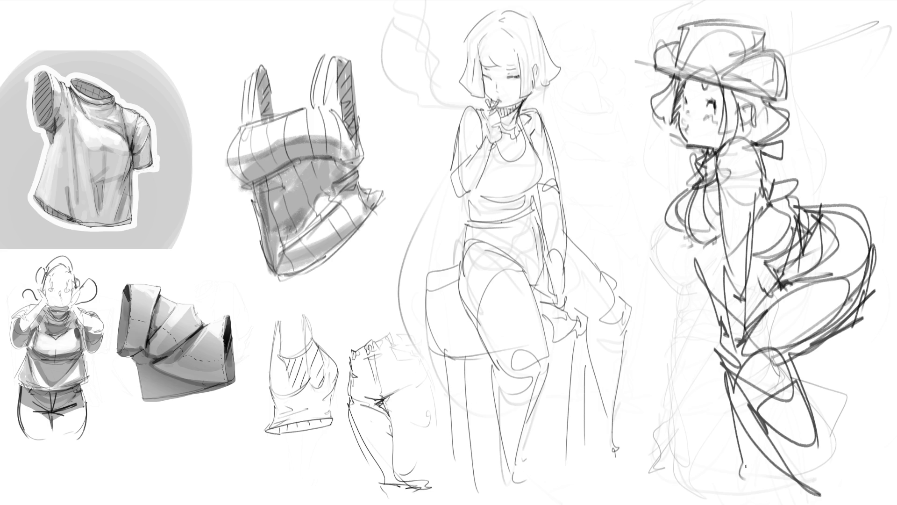
# - Hatch the torso and add leg detail, boot ruffles, a curled boot bottom and ground strokes
pyautogui.moveTo(719, 242)
pyautogui.mouseDown()
pyautogui.moveTo(703, 266)
pyautogui.moveTo(716, 343)
pyautogui.mouseUp()
pyautogui.moveTo(744, 395)
pyautogui.mouseDown()
pyautogui.moveTo(739, 402)
pyautogui.moveTo(753, 412)
pyautogui.moveTo(733, 440)
pyautogui.mouseUp()
pyautogui.moveTo(810, 396)
pyautogui.mouseDown()
pyautogui.moveTo(824, 392)
pyautogui.moveTo(815, 425)
pyautogui.moveTo(840, 425)
pyautogui.moveTo(823, 474)
pyautogui.mouseUp()
pyautogui.moveTo(761, 420)
pyautogui.mouseDown()
pyautogui.moveTo(794, 472)
pyautogui.moveTo(836, 503)
pyautogui.mouseUp()
pyautogui.moveTo(741, 485)
pyautogui.mouseDown()
pyautogui.moveTo(768, 476)
pyautogui.moveTo(762, 498)
pyautogui.mouseUp()
pyautogui.moveTo(744, 416); pyautogui.dragTo(766, 456)
pyautogui.moveTo(741, 467)
pyautogui.mouseDown()
pyautogui.moveTo(768, 465)
pyautogui.moveTo(772, 499)
pyautogui.mouseUp()
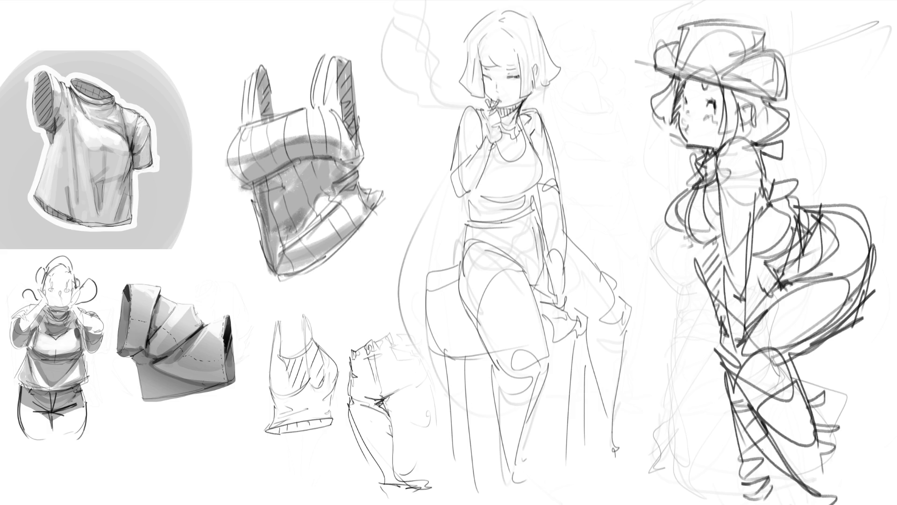
# - Add diagonal and looping strokes across torso and hip, and darken the hat brim
pyautogui.moveTo(747, 299)
pyautogui.mouseDown()
pyautogui.moveTo(766, 272)
pyautogui.moveTo(755, 270)
pyautogui.moveTo(770, 260)
pyautogui.mouseUp()
pyautogui.moveTo(809, 277)
pyautogui.mouseDown()
pyautogui.moveTo(894, 279)
pyautogui.moveTo(868, 283)
pyautogui.mouseUp()
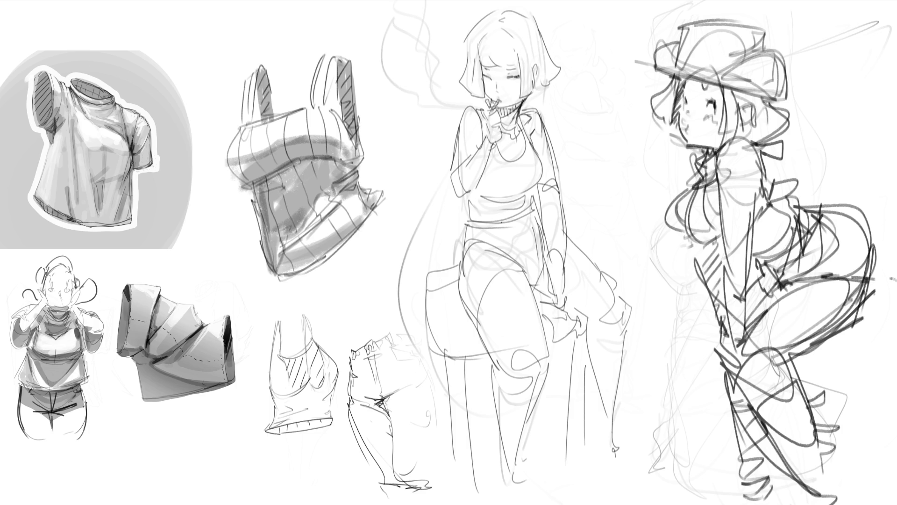
pyautogui.moveTo(804, 224)
pyautogui.mouseDown()
pyautogui.moveTo(852, 250)
pyautogui.moveTo(801, 256)
pyautogui.mouseUp()
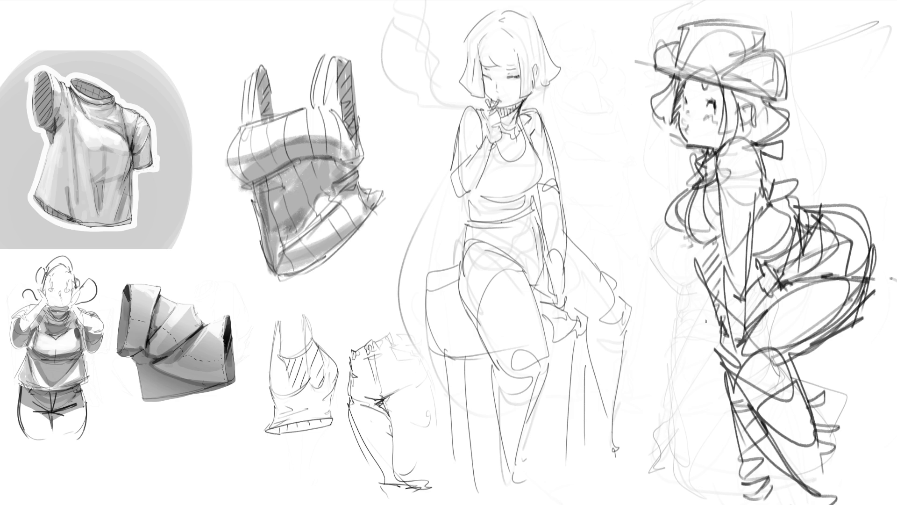
pyautogui.moveTo(696, 24)
pyautogui.mouseDown()
pyautogui.moveTo(673, 66)
pyautogui.moveTo(774, 33)
pyautogui.moveTo(775, 52)
pyautogui.moveTo(722, 86)
pyautogui.mouseUp()
pyautogui.moveTo(676, 70)
pyautogui.mouseDown()
pyautogui.moveTo(743, 65)
pyautogui.moveTo(770, 100)
pyautogui.moveTo(655, 70)
pyautogui.moveTo(660, 49)
pyautogui.moveTo(652, 68)
pyautogui.mouseUp()
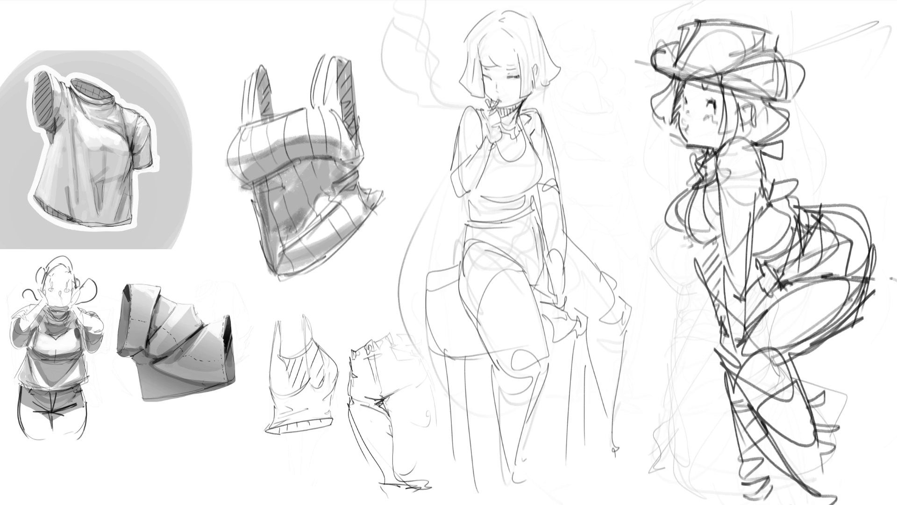
# - Mirror and recenter the view, then erase over the hat girl's hat, body and legs to lighten them
pyautogui.press('m')
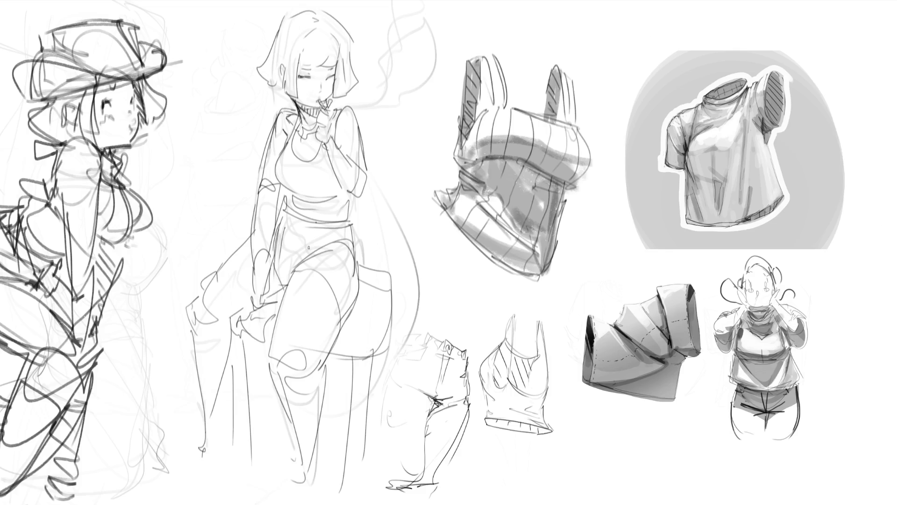
pyautogui.moveTo(448, 253); pyautogui.dragTo(528, 242)
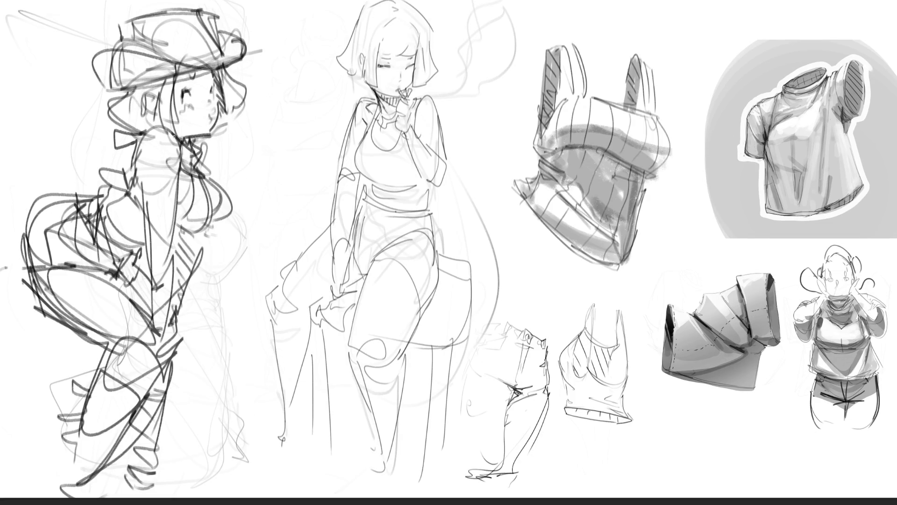
pyautogui.moveTo(215, 33)
pyautogui.mouseDown()
pyautogui.moveTo(75, 149)
pyautogui.moveTo(243, 70)
pyautogui.moveTo(76, 288)
pyautogui.moveTo(107, 397)
pyautogui.moveTo(140, 468)
pyautogui.moveTo(215, 262)
pyautogui.moveTo(203, 474)
pyautogui.mouseUp()
pyautogui.moveTo(205, 194)
pyautogui.mouseDown()
pyautogui.moveTo(148, 42)
pyautogui.moveTo(68, 406)
pyautogui.mouseUp()
pyautogui.moveTo(157, 450)
pyautogui.mouseDown()
pyautogui.moveTo(196, 402)
pyautogui.moveTo(206, 359)
pyautogui.mouseUp()
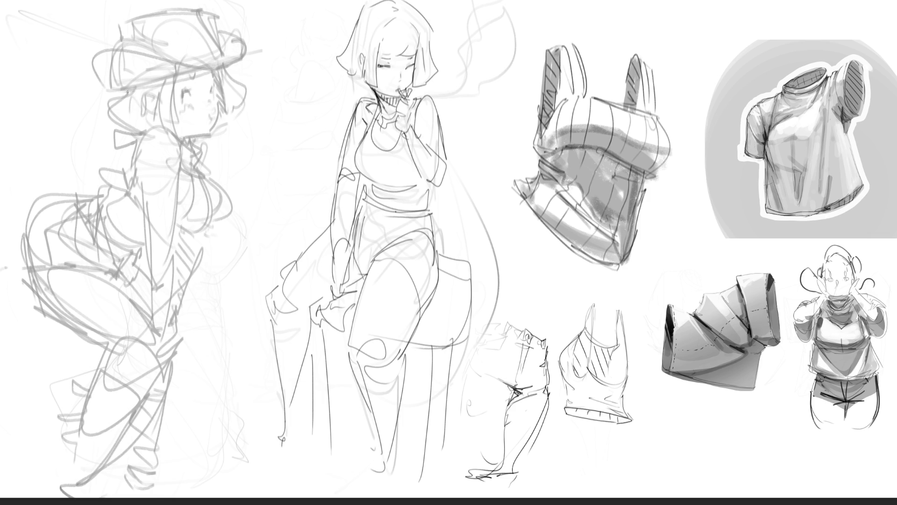
pyautogui.moveTo(128, 88)
pyautogui.mouseDown()
pyautogui.moveTo(110, 115)
pyautogui.moveTo(122, 123)
pyautogui.mouseUp()
# - Ink the hat girl's ear, hair, closed eye with lashes, brow, cheek, mouth and jaw
pyautogui.moveTo(158, 98); pyautogui.dragTo(160, 115)
pyautogui.moveTo(174, 75)
pyautogui.mouseDown()
pyautogui.moveTo(189, 120)
pyautogui.moveTo(177, 131)
pyautogui.moveTo(122, 122)
pyautogui.mouseUp()
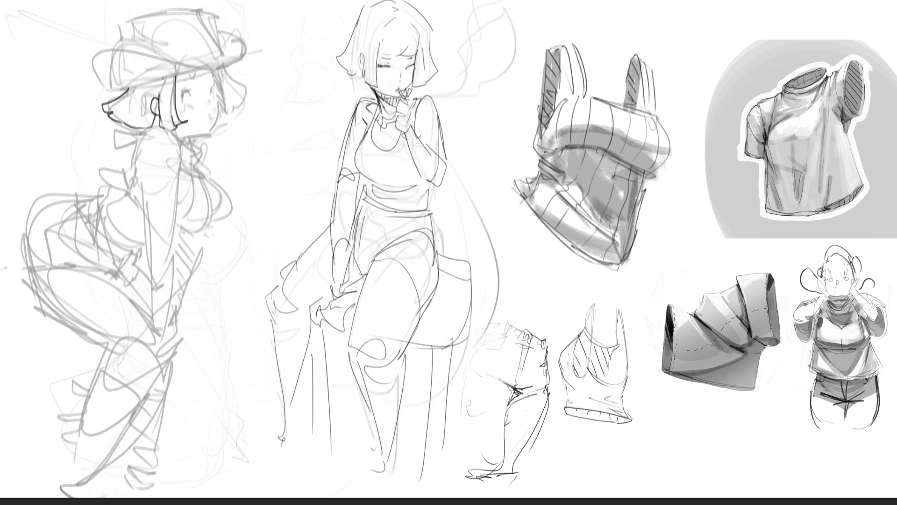
pyautogui.moveTo(213, 71); pyautogui.dragTo(229, 112)
pyautogui.moveTo(222, 69)
pyautogui.mouseDown()
pyautogui.moveTo(238, 102)
pyautogui.moveTo(231, 108)
pyautogui.mouseUp()
pyautogui.moveTo(179, 96)
pyautogui.mouseDown()
pyautogui.moveTo(192, 98)
pyautogui.moveTo(196, 86)
pyautogui.mouseUp()
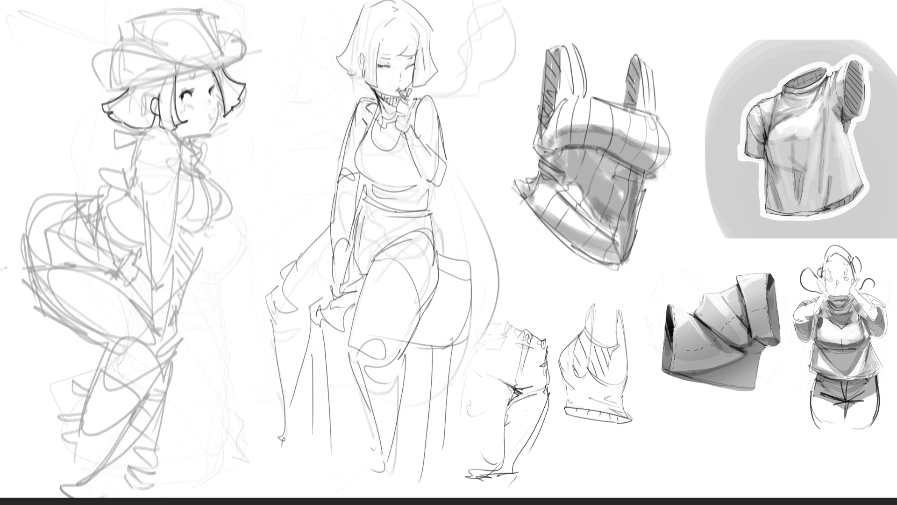
pyautogui.moveTo(211, 74)
pyautogui.mouseDown()
pyautogui.moveTo(212, 80)
pyautogui.moveTo(191, 80)
pyautogui.mouseUp()
pyautogui.moveTo(216, 104)
pyautogui.mouseDown()
pyautogui.moveTo(213, 122)
pyautogui.moveTo(195, 106)
pyautogui.mouseUp()
pyautogui.moveTo(206, 134); pyautogui.dragTo(182, 142)
pyautogui.moveTo(224, 113)
pyautogui.mouseDown()
pyautogui.moveTo(219, 120)
pyautogui.moveTo(223, 98)
pyautogui.mouseUp()
pyautogui.moveTo(212, 79); pyautogui.dragTo(223, 91)
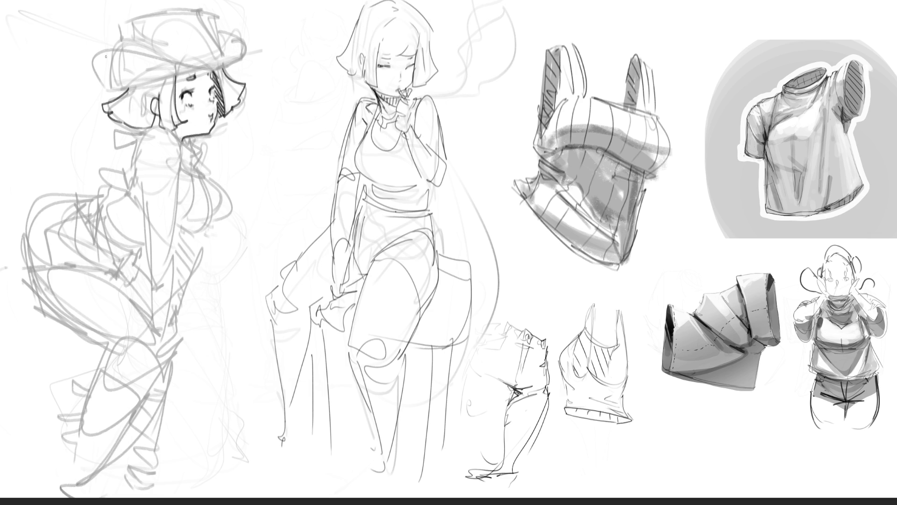
# - Ink the hat brim's top and lower edges and the crown outline
pyautogui.moveTo(103, 68); pyautogui.dragTo(193, 64)
pyautogui.moveTo(103, 92); pyautogui.dragTo(246, 50)
pyautogui.moveTo(207, 14)
pyautogui.mouseDown()
pyautogui.moveTo(220, 49)
pyautogui.moveTo(175, 11)
pyautogui.moveTo(119, 24)
pyautogui.moveTo(119, 51)
pyautogui.mouseUp()
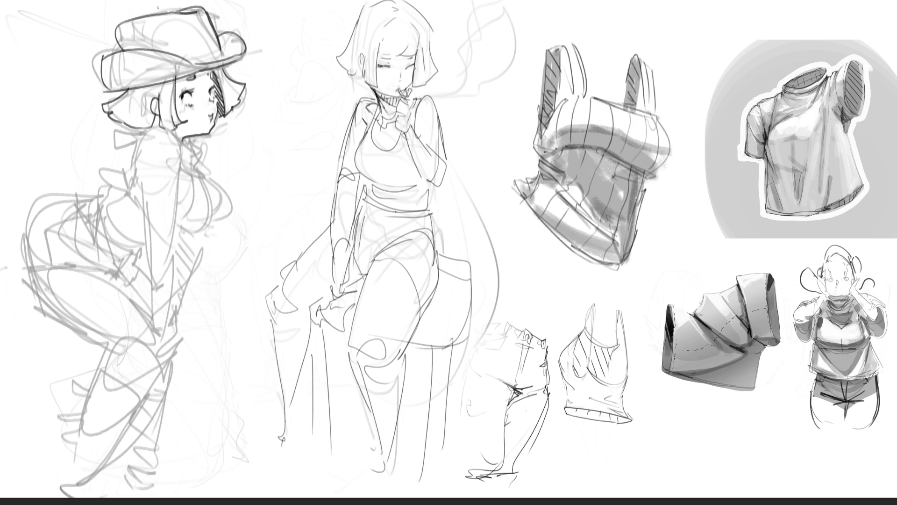
pyautogui.moveTo(128, 20); pyautogui.dragTo(185, 10)
# - Redraw the ear with an inner-ear line, then ink the shoulder, neck and upper arm edge
pyautogui.moveTo(158, 100); pyautogui.dragTo(159, 112)
pyautogui.hotkey('ctrl', 'z')
pyautogui.moveTo(156, 98)
pyautogui.mouseDown()
pyautogui.moveTo(146, 103)
pyautogui.moveTo(153, 115)
pyautogui.mouseUp()
pyautogui.moveTo(149, 101); pyautogui.dragTo(156, 108)
pyautogui.moveTo(144, 140)
pyautogui.mouseDown()
pyautogui.moveTo(163, 130)
pyautogui.moveTo(181, 154)
pyautogui.moveTo(205, 151)
pyautogui.moveTo(193, 147)
pyautogui.moveTo(211, 176)
pyautogui.mouseUp()
pyautogui.hotkey('ctrl', 'z')
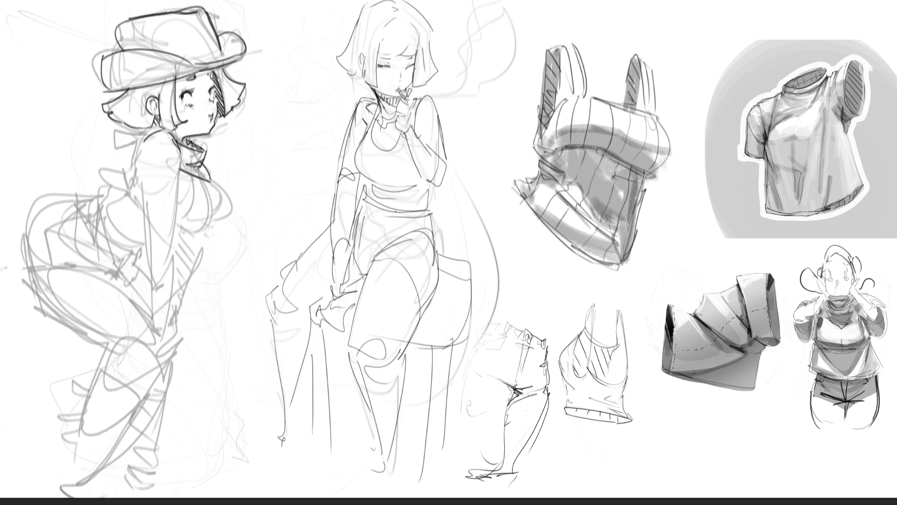
pyautogui.moveTo(174, 157); pyautogui.dragTo(177, 222)
# - Redraw the upper arm edge and ink the hat girl's back line down the figure
pyautogui.hotkey('ctrl', 'z')
pyautogui.moveTo(173, 154); pyautogui.dragTo(177, 215)
pyautogui.moveTo(143, 142); pyautogui.dragTo(133, 187)
pyautogui.hotkey('ctrl', 'z')
pyautogui.moveTo(143, 142)
pyautogui.mouseDown()
pyautogui.moveTo(134, 182)
pyautogui.moveTo(150, 265)
pyautogui.mouseUp()
pyautogui.moveTo(153, 238); pyautogui.dragTo(158, 252)
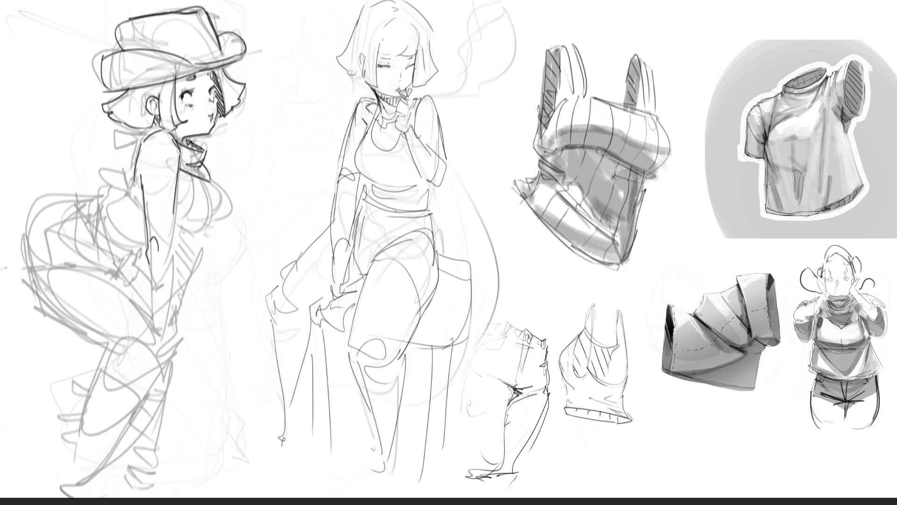
# - Ink the arm's front edge, sleeve and cuff, and sketch the hand with fingers
pyautogui.moveTo(176, 184); pyautogui.dragTo(174, 286)
pyautogui.moveTo(147, 256)
pyautogui.mouseDown()
pyautogui.moveTo(173, 268)
pyautogui.moveTo(174, 295)
pyautogui.mouseUp()
pyautogui.moveTo(182, 263); pyautogui.dragTo(169, 323)
pyautogui.moveTo(150, 273)
pyautogui.mouseDown()
pyautogui.moveTo(149, 320)
pyautogui.moveTo(170, 320)
pyautogui.mouseUp()
pyautogui.moveTo(170, 322); pyautogui.dragTo(153, 358)
pyautogui.moveTo(169, 326); pyautogui.dragTo(158, 357)
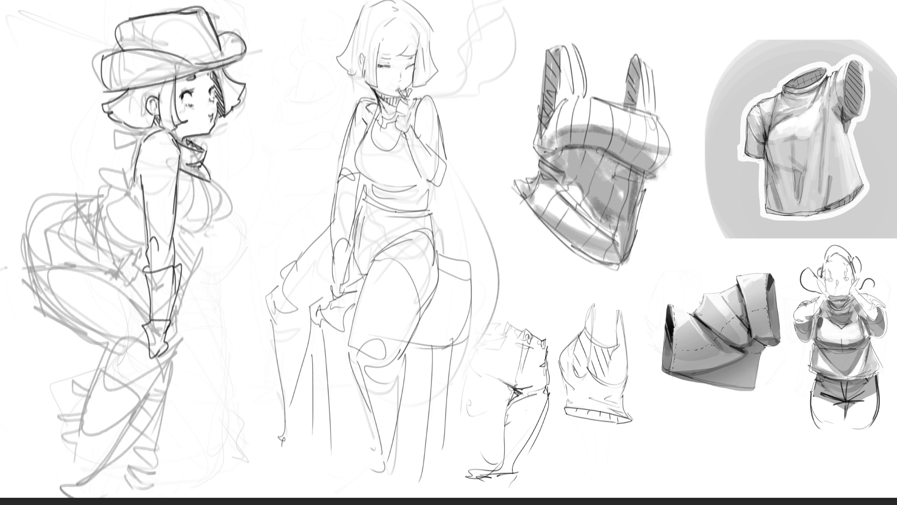
# - Ink the chest line and bust outline, redrawing the curve several times
pyautogui.moveTo(187, 172); pyautogui.dragTo(187, 211)
pyautogui.moveTo(197, 170); pyautogui.dragTo(185, 229)
pyautogui.hotkey('ctrl', 'z')
pyautogui.moveTo(197, 171)
pyautogui.mouseDown()
pyautogui.moveTo(213, 202)
pyautogui.moveTo(185, 229)
pyautogui.mouseUp()
pyautogui.moveTo(198, 178); pyautogui.dragTo(218, 211)
pyautogui.hotkey('ctrl', 'z')
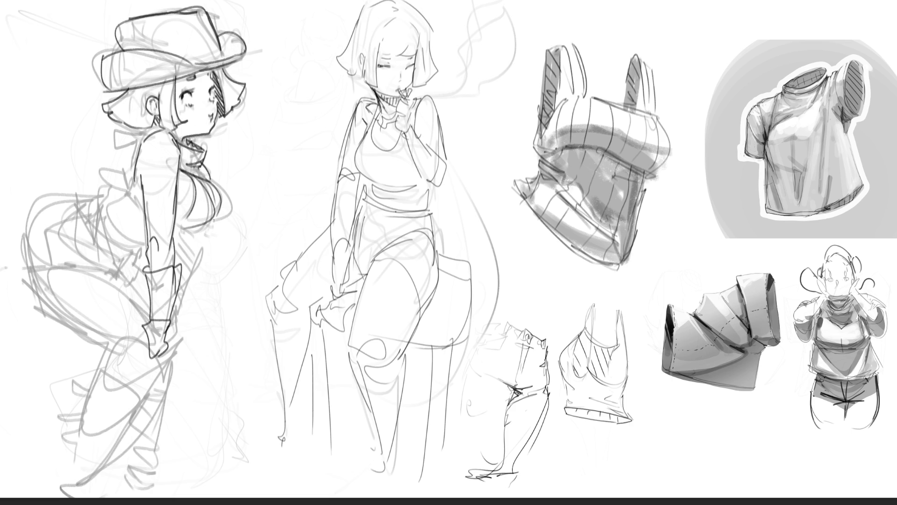
pyautogui.moveTo(202, 177); pyautogui.dragTo(228, 214)
pyautogui.hotkey('ctrl', 'z')
pyautogui.moveTo(209, 182); pyautogui.dragTo(218, 221)
pyautogui.hotkey('ctrl', 'z')
pyautogui.moveTo(209, 181); pyautogui.dragTo(212, 229)
pyautogui.hotkey('ctrl', 'z')
pyautogui.moveTo(210, 179)
pyautogui.mouseDown()
pyautogui.moveTo(231, 193)
pyautogui.moveTo(219, 225)
pyautogui.moveTo(177, 233)
pyautogui.moveTo(227, 215)
pyautogui.mouseUp()
pyautogui.hotkey('ctrl', 'z')
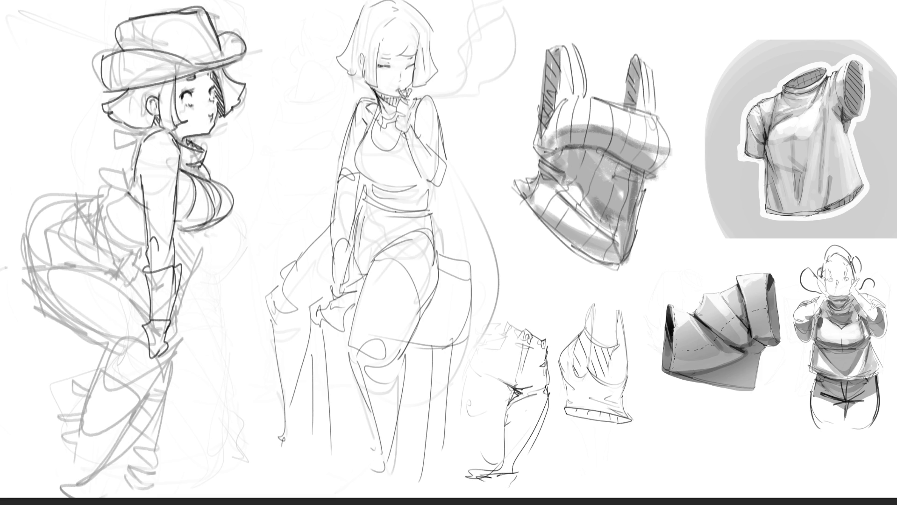
# - Draw bow loops at the waist and a bow at the neck
pyautogui.moveTo(130, 180)
pyautogui.mouseDown()
pyautogui.moveTo(127, 195)
pyautogui.moveTo(104, 163)
pyautogui.moveTo(123, 194)
pyautogui.mouseUp()
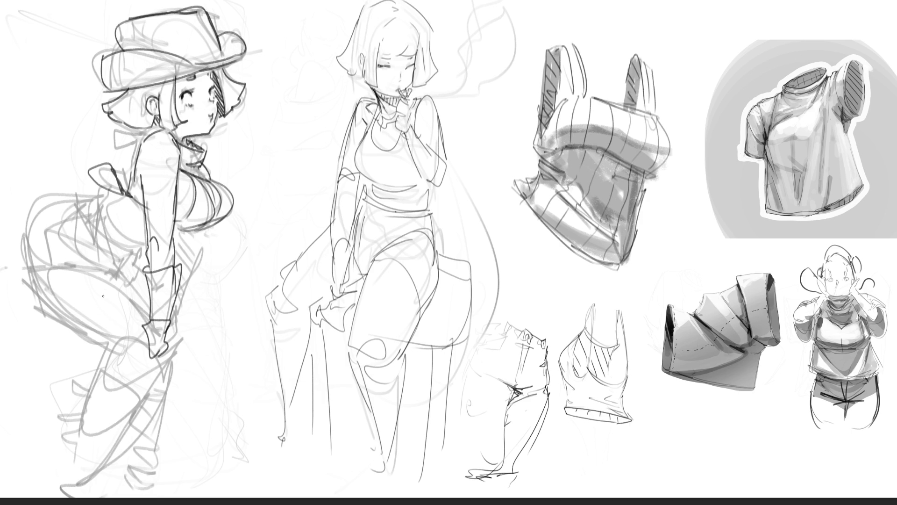
pyautogui.moveTo(143, 208)
pyautogui.mouseDown()
pyautogui.moveTo(148, 213)
pyautogui.moveTo(101, 166)
pyautogui.moveTo(126, 194)
pyautogui.mouseUp()
pyautogui.hotkey('ctrl', 'z')
pyautogui.hotkey('ctrl', 'z')
pyautogui.hotkey('ctrl', 'z')
pyautogui.moveTo(99, 167); pyautogui.dragTo(125, 190)
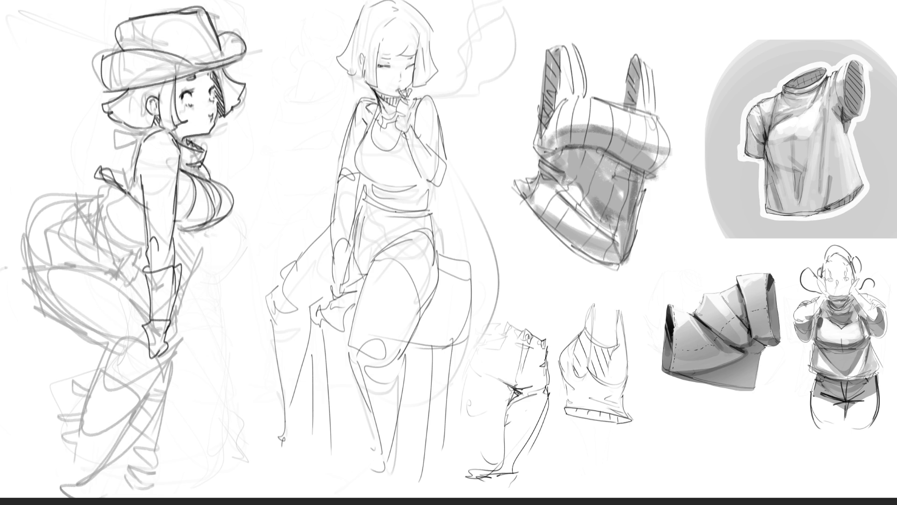
pyautogui.moveTo(146, 133)
pyautogui.mouseDown()
pyautogui.moveTo(113, 137)
pyautogui.moveTo(116, 152)
pyautogui.moveTo(146, 126)
pyautogui.moveTo(124, 133)
pyautogui.mouseUp()
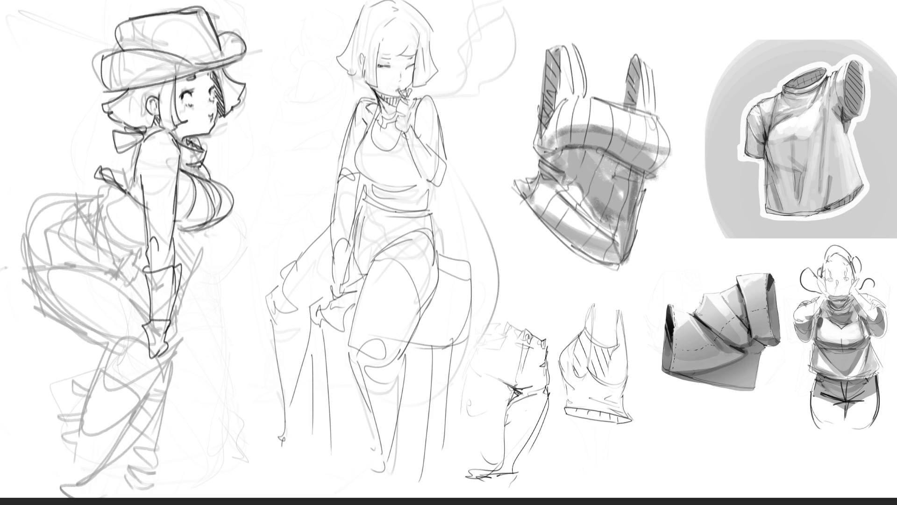
# - Cross-hatch the hat girl's forearm and outline her glove cuff and fingers, redoing one finger stroke
pyautogui.moveTo(196, 232)
pyautogui.mouseDown()
pyautogui.moveTo(187, 263)
pyautogui.moveTo(197, 260)
pyautogui.mouseUp()
pyautogui.moveTo(196, 261); pyautogui.dragTo(177, 349)
pyautogui.moveTo(183, 232)
pyautogui.mouseDown()
pyautogui.moveTo(171, 263)
pyautogui.moveTo(176, 322)
pyautogui.mouseUp()
pyautogui.moveTo(176, 323)
pyautogui.mouseDown()
pyautogui.moveTo(187, 320)
pyautogui.moveTo(185, 345)
pyautogui.mouseUp()
pyautogui.moveTo(173, 333); pyautogui.dragTo(173, 352)
pyautogui.moveTo(188, 336)
pyautogui.mouseDown()
pyautogui.moveTo(187, 351)
pyautogui.moveTo(157, 359)
pyautogui.moveTo(159, 370)
pyautogui.mouseUp()
pyautogui.moveTo(153, 355)
pyautogui.mouseDown()
pyautogui.moveTo(171, 348)
pyautogui.moveTo(161, 370)
pyautogui.moveTo(168, 367)
pyautogui.mouseUp()
pyautogui.hotkey('ctrl', 'z')
pyautogui.moveTo(151, 322); pyautogui.dragTo(154, 366)
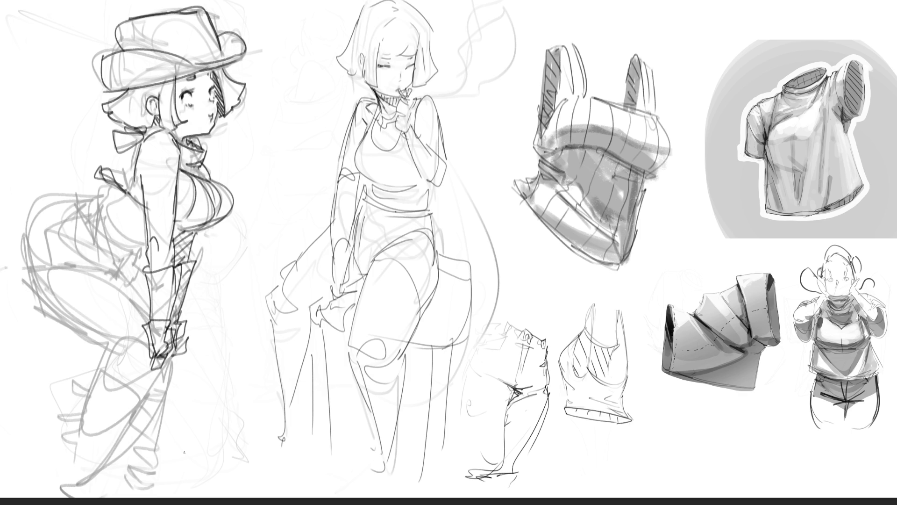
# - Hatch the hat girl's torso and waist and ink the curves of her hip
pyautogui.moveTo(181, 226); pyautogui.dragTo(172, 238)
pyautogui.moveTo(124, 195)
pyautogui.mouseDown()
pyautogui.moveTo(92, 207)
pyautogui.moveTo(82, 197)
pyautogui.moveTo(75, 236)
pyautogui.mouseUp()
pyautogui.moveTo(109, 190)
pyautogui.mouseDown()
pyautogui.moveTo(77, 238)
pyautogui.moveTo(105, 202)
pyautogui.moveTo(136, 257)
pyautogui.mouseUp()
pyautogui.moveTo(94, 216)
pyautogui.mouseDown()
pyautogui.moveTo(135, 258)
pyautogui.moveTo(146, 257)
pyautogui.mouseUp()
pyautogui.moveTo(77, 229)
pyautogui.mouseDown()
pyautogui.moveTo(109, 269)
pyautogui.moveTo(149, 252)
pyautogui.moveTo(111, 279)
pyautogui.moveTo(57, 270)
pyautogui.mouseUp()
pyautogui.moveTo(119, 267); pyautogui.dragTo(102, 280)
pyautogui.moveTo(108, 267)
pyautogui.mouseDown()
pyautogui.moveTo(44, 271)
pyautogui.moveTo(32, 305)
pyautogui.moveTo(70, 327)
pyautogui.mouseUp()
# - Ink her thigh's back edge, top, underside and front line, redrawing the underside twice
pyautogui.moveTo(35, 304); pyautogui.dragTo(121, 354)
pyautogui.moveTo(35, 274); pyautogui.dragTo(21, 279)
pyautogui.moveTo(77, 262); pyautogui.dragTo(34, 274)
pyautogui.moveTo(65, 265)
pyautogui.mouseDown()
pyautogui.moveTo(21, 281)
pyautogui.moveTo(22, 234)
pyautogui.mouseUp()
pyautogui.moveTo(21, 286)
pyautogui.mouseDown()
pyautogui.moveTo(39, 210)
pyautogui.moveTo(77, 194)
pyautogui.mouseUp()
pyautogui.moveTo(18, 249)
pyautogui.mouseDown()
pyautogui.moveTo(74, 193)
pyautogui.moveTo(47, 244)
pyautogui.moveTo(70, 256)
pyautogui.moveTo(71, 235)
pyautogui.mouseUp()
pyautogui.moveTo(24, 278)
pyautogui.mouseDown()
pyautogui.moveTo(49, 320)
pyautogui.moveTo(100, 335)
pyautogui.mouseUp()
pyautogui.hotkey('ctrl', 'z')
pyautogui.moveTo(33, 278)
pyautogui.mouseDown()
pyautogui.moveTo(61, 326)
pyautogui.moveTo(75, 326)
pyautogui.mouseUp()
pyautogui.hotkey('ctrl', 'z')
pyautogui.moveTo(24, 272)
pyautogui.mouseDown()
pyautogui.moveTo(45, 312)
pyautogui.moveTo(115, 354)
pyautogui.mouseUp()
pyautogui.moveTo(110, 267); pyautogui.dragTo(148, 325)
pyautogui.moveTo(128, 288); pyautogui.dragTo(171, 375)
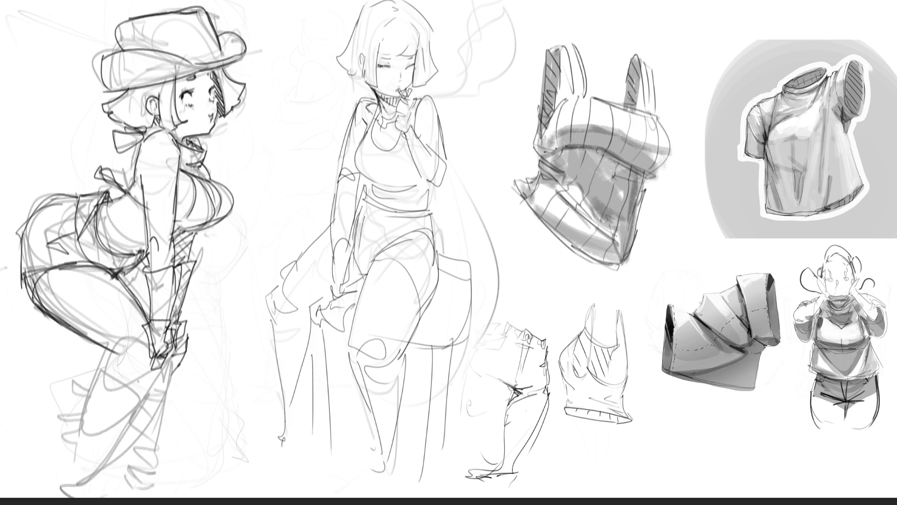
# - Sketch her lower leg and the upper boot with a zigzag edge and long lines
pyautogui.moveTo(116, 340); pyautogui.dragTo(157, 387)
pyautogui.moveTo(95, 371)
pyautogui.mouseDown()
pyautogui.moveTo(152, 397)
pyautogui.moveTo(91, 388)
pyautogui.moveTo(59, 412)
pyautogui.moveTo(76, 435)
pyautogui.moveTo(70, 446)
pyautogui.mouseUp()
pyautogui.moveTo(147, 398)
pyautogui.mouseDown()
pyautogui.moveTo(81, 479)
pyautogui.moveTo(65, 484)
pyautogui.moveTo(98, 490)
pyautogui.moveTo(100, 481)
pyautogui.moveTo(159, 476)
pyautogui.mouseUp()
pyautogui.moveTo(184, 360)
pyautogui.mouseDown()
pyautogui.moveTo(130, 462)
pyautogui.moveTo(142, 478)
pyautogui.mouseUp()
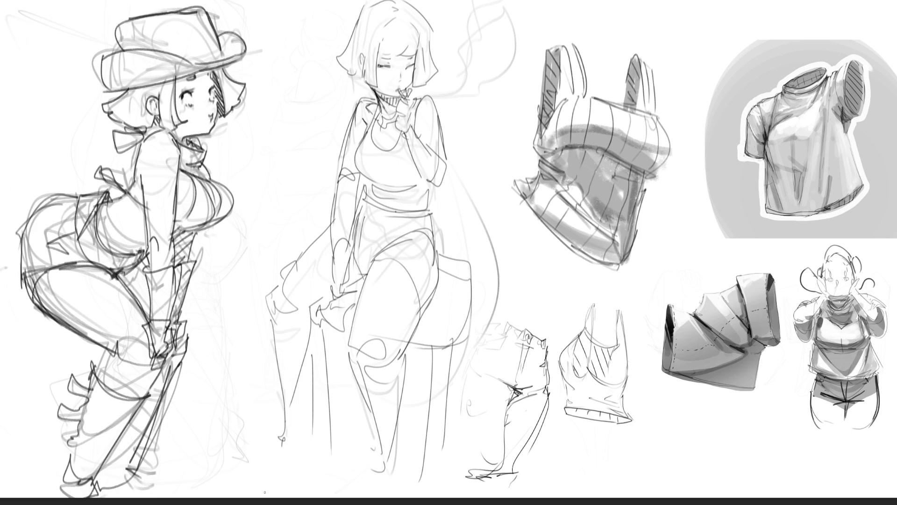
# - Remove the long boot lines and redraw the boot top with curved folds
pyautogui.press('Delete')
pyautogui.moveTo(173, 353)
pyautogui.mouseDown()
pyautogui.moveTo(156, 470)
pyautogui.moveTo(129, 483)
pyautogui.mouseUp()
pyautogui.press('Delete')
pyautogui.moveTo(97, 349); pyautogui.dragTo(145, 406)
pyautogui.moveTo(91, 374); pyautogui.dragTo(135, 409)
pyautogui.moveTo(96, 347)
pyautogui.mouseDown()
pyautogui.moveTo(92, 375)
pyautogui.moveTo(153, 388)
pyautogui.mouseUp()
pyautogui.moveTo(161, 360)
pyautogui.mouseDown()
pyautogui.moveTo(132, 399)
pyautogui.moveTo(110, 401)
pyautogui.mouseUp()
# - Ink the jagged boot down to the sole and toe, then arc a guide around the smoking girl's head
pyautogui.moveTo(93, 380)
pyautogui.mouseDown()
pyautogui.moveTo(87, 406)
pyautogui.moveTo(63, 421)
pyautogui.moveTo(68, 449)
pyautogui.moveTo(123, 432)
pyautogui.mouseUp()
pyautogui.moveTo(140, 410); pyautogui.dragTo(89, 486)
pyautogui.moveTo(170, 372)
pyautogui.mouseDown()
pyautogui.moveTo(149, 387)
pyautogui.moveTo(138, 416)
pyautogui.mouseUp()
pyautogui.moveTo(143, 416)
pyautogui.mouseDown()
pyautogui.moveTo(167, 391)
pyautogui.moveTo(156, 484)
pyautogui.mouseUp()
pyautogui.moveTo(135, 421); pyautogui.dragTo(100, 493)
pyautogui.moveTo(68, 467); pyautogui.dragTo(99, 494)
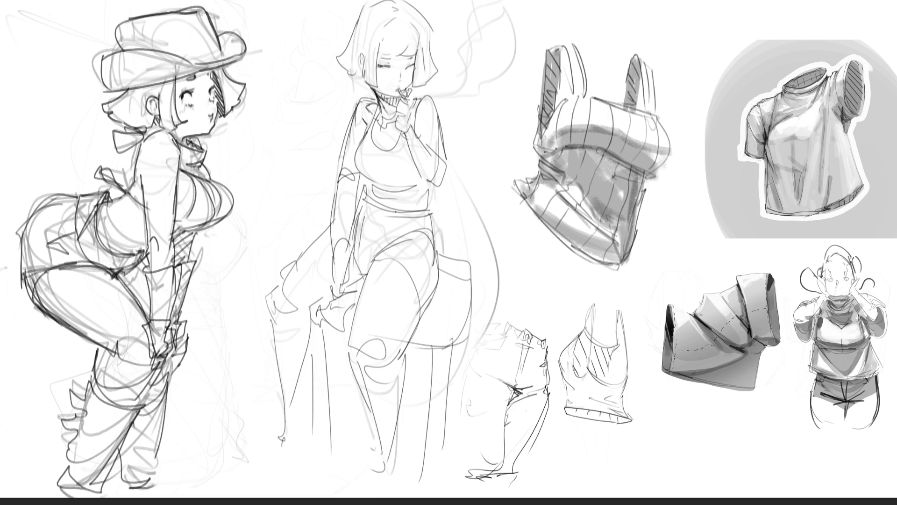
pyautogui.moveTo(456, 77)
pyautogui.mouseDown()
pyautogui.moveTo(297, 33)
pyautogui.moveTo(374, 99)
pyautogui.moveTo(398, 101)
pyautogui.moveTo(401, 122)
pyautogui.moveTo(421, 144)
pyautogui.moveTo(414, 178)
pyautogui.moveTo(451, 166)
pyautogui.moveTo(413, 95)
pyautogui.moveTo(457, 61)
pyautogui.moveTo(422, 54)
pyautogui.moveTo(425, 61)
pyautogui.moveTo(426, 53)
pyautogui.mouseUp()
# - Commit the moved head, deselect, fade the smoking girl's layer with 4, and return to the brush
pyautogui.hotkey('ctrl', 't')
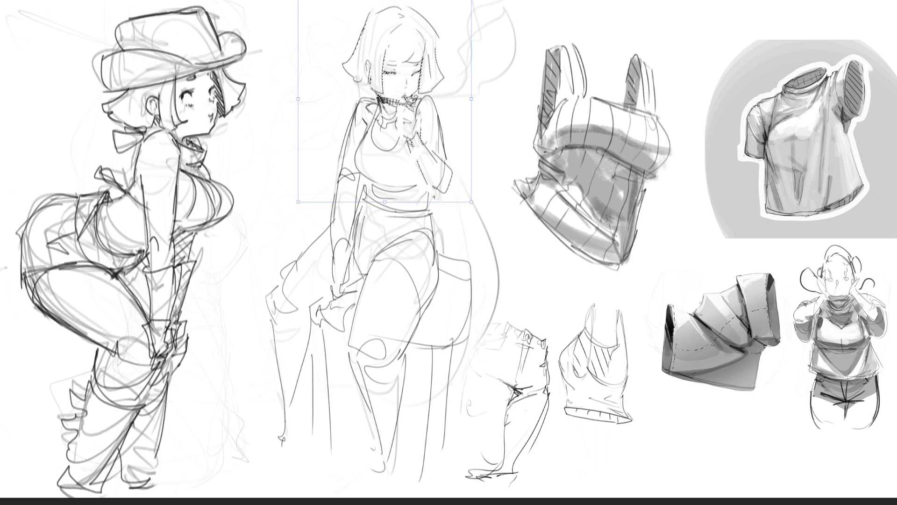
pyautogui.press('Return')
pyautogui.hotkey('ctrl', 'd')
pyautogui.press('4')
pyautogui.press('b')
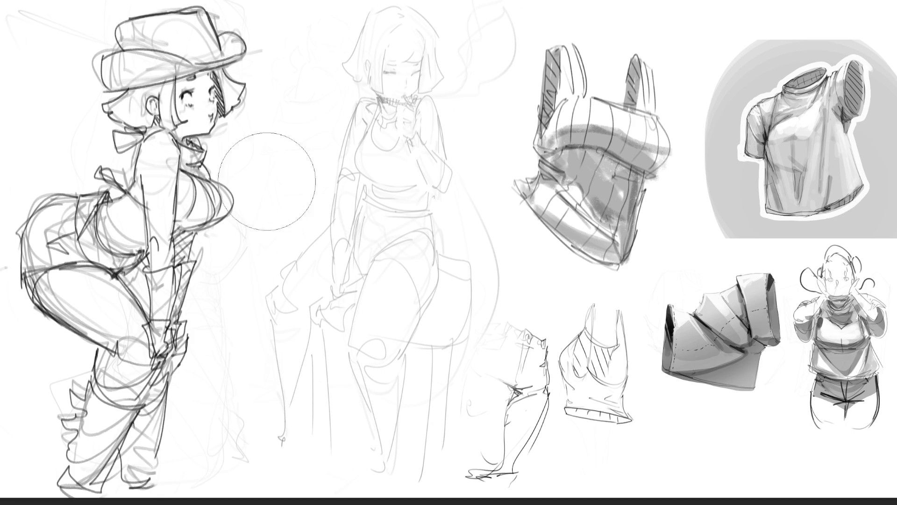
# - Lasso the smoking girl's rough, rotate it slightly left, and ink the eyelash over her closed eye
pyautogui.moveTo(484, 105)
pyautogui.mouseDown()
pyautogui.moveTo(383, 0)
pyautogui.moveTo(302, 226)
pyautogui.moveTo(269, 489)
pyautogui.moveTo(503, 450)
pyautogui.moveTo(501, 301)
pyautogui.moveTo(458, 135)
pyautogui.moveTo(468, 121)
pyautogui.mouseUp()
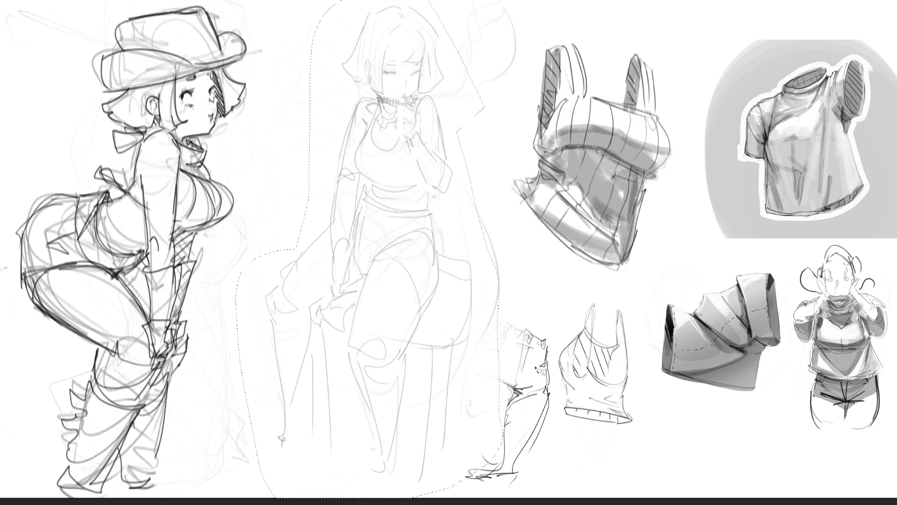
pyautogui.moveTo(556, 355)
pyautogui.mouseDown()
pyautogui.moveTo(467, 373)
pyautogui.moveTo(495, 495)
pyautogui.mouseUp()
pyautogui.hotkey('ctrl', 't')
pyautogui.moveTo(321, 114)
pyautogui.mouseDown()
pyautogui.moveTo(310, 114)
pyautogui.moveTo(349, 33)
pyautogui.mouseUp()
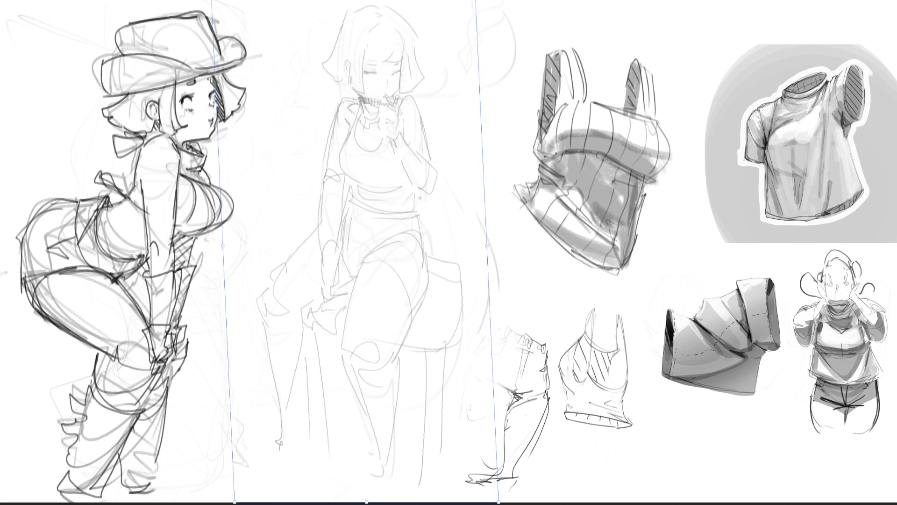
pyautogui.press('Return')
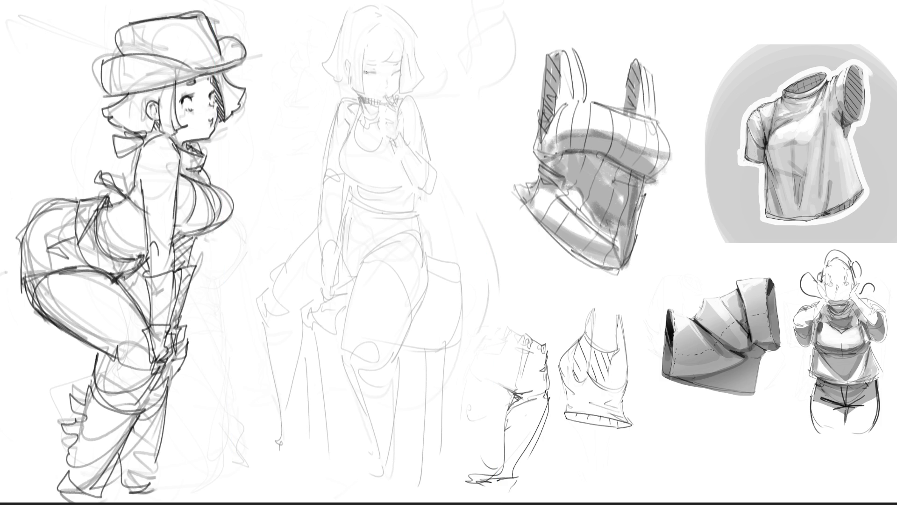
pyautogui.moveTo(363, 70); pyautogui.dragTo(378, 74)
# - Ink the smoking girl's bob hair: strands by the ear, right edge and top curve
pyautogui.moveTo(349, 61)
pyautogui.mouseDown()
pyautogui.moveTo(345, 88)
pyautogui.moveTo(356, 96)
pyautogui.mouseUp()
pyautogui.moveTo(363, 44); pyautogui.dragTo(367, 97)
pyautogui.moveTo(365, 47)
pyautogui.mouseDown()
pyautogui.moveTo(368, 60)
pyautogui.moveTo(402, 57)
pyautogui.mouseUp()
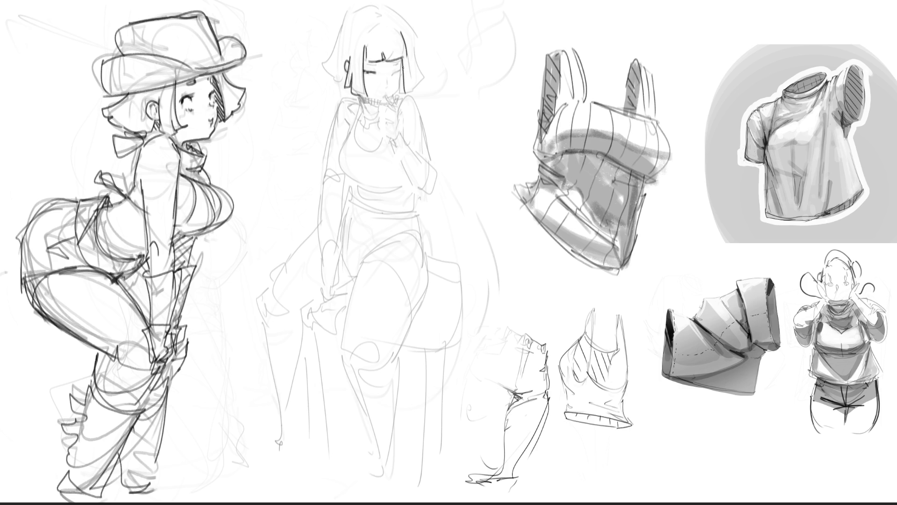
pyautogui.moveTo(402, 67)
pyautogui.mouseDown()
pyautogui.moveTo(397, 93)
pyautogui.moveTo(400, 70)
pyautogui.moveTo(379, 61)
pyautogui.moveTo(401, 95)
pyautogui.mouseUp()
pyautogui.moveTo(409, 63); pyautogui.dragTo(408, 96)
pyautogui.moveTo(413, 43); pyautogui.dragTo(424, 85)
pyautogui.moveTo(386, 10); pyautogui.dragTo(415, 43)
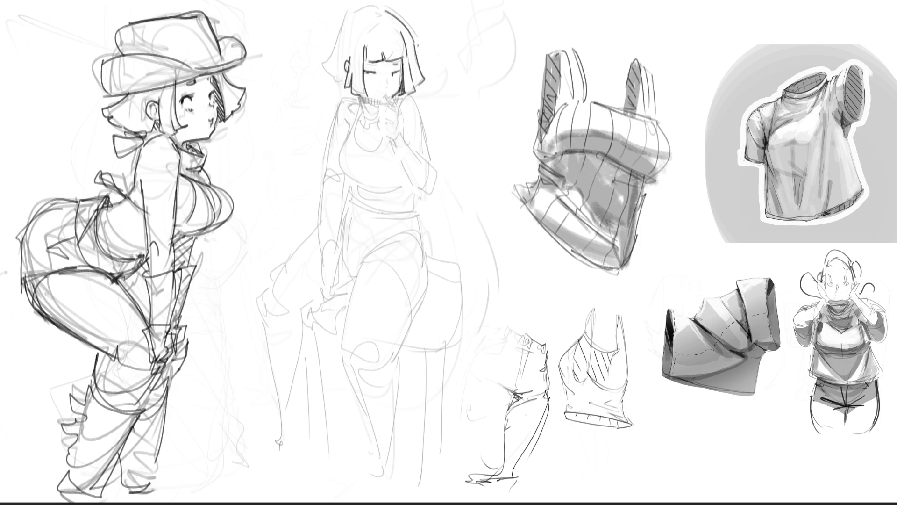
pyautogui.moveTo(385, 12)
pyautogui.mouseDown()
pyautogui.moveTo(344, 13)
pyautogui.moveTo(313, 63)
pyautogui.moveTo(346, 78)
pyautogui.mouseUp()
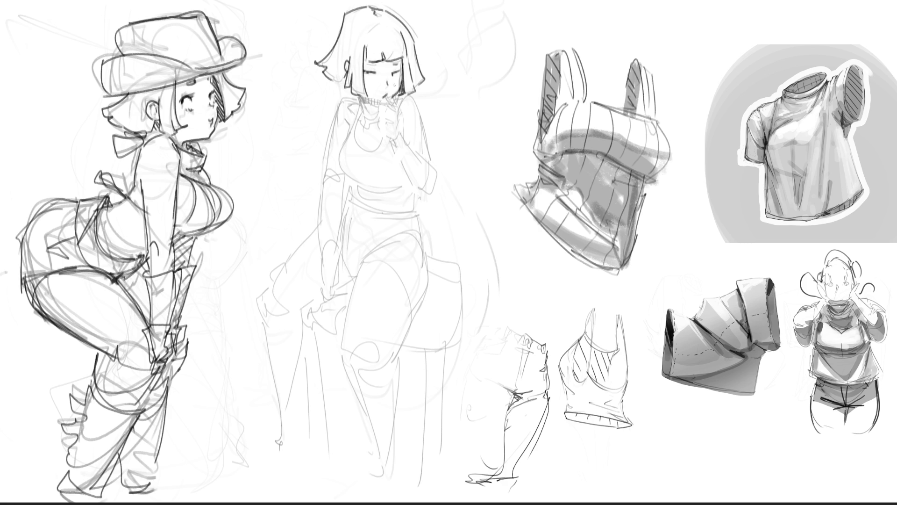
# - Outline the hand held at her mouth, undoing the last hand strokes
pyautogui.moveTo(384, 97)
pyautogui.mouseDown()
pyautogui.moveTo(398, 112)
pyautogui.moveTo(388, 114)
pyautogui.moveTo(398, 124)
pyautogui.moveTo(384, 128)
pyautogui.moveTo(393, 140)
pyautogui.mouseUp()
pyautogui.moveTo(399, 120)
pyautogui.mouseDown()
pyautogui.moveTo(390, 148)
pyautogui.moveTo(398, 144)
pyautogui.moveTo(416, 187)
pyautogui.mouseUp()
pyautogui.hotkey('ctrl', 'z')
# - Ink the raised forearm and the sleeve edge from shoulder to elbow, redoing one stroke
pyautogui.moveTo(405, 140); pyautogui.dragTo(430, 169)
pyautogui.moveTo(432, 159); pyautogui.dragTo(436, 174)
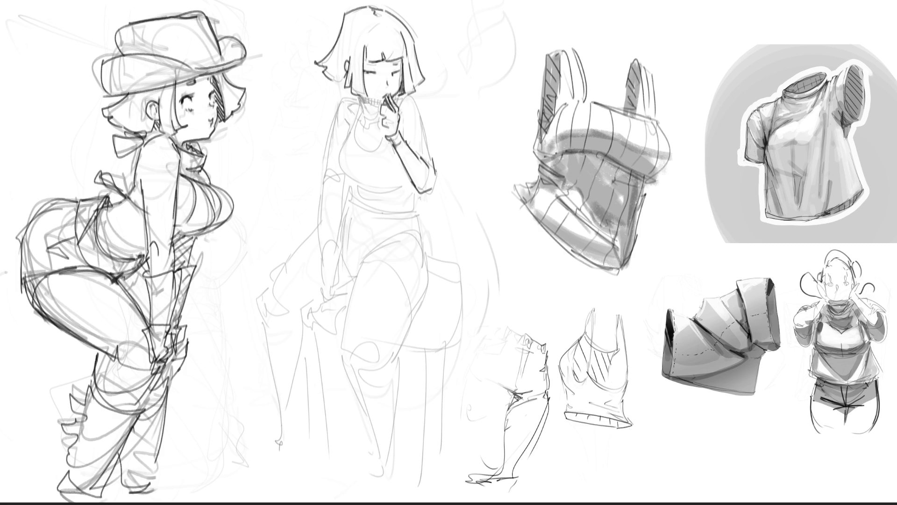
pyautogui.moveTo(411, 97); pyautogui.dragTo(429, 165)
pyautogui.hotkey('ctrl', 'z')
pyautogui.moveTo(398, 100); pyautogui.dragTo(430, 157)
# - Redraw the top of the head, ink the turtleneck collar ribbing and the left shoulder line
pyautogui.moveTo(368, 6)
pyautogui.mouseDown()
pyautogui.moveTo(345, 24)
pyautogui.moveTo(374, 16)
pyautogui.moveTo(353, 16)
pyautogui.moveTo(344, 28)
pyautogui.mouseUp()
pyautogui.hotkey('ctrl', 'z')
pyautogui.hotkey('ctrl', 'z')
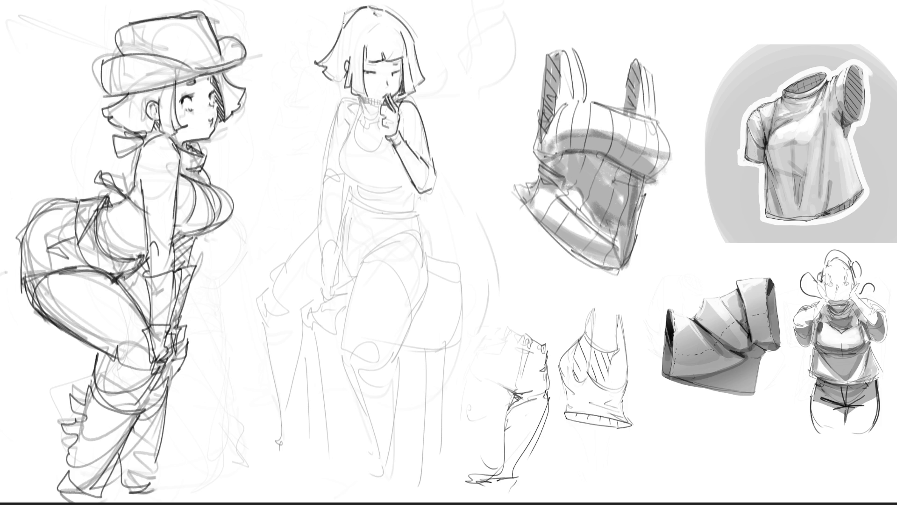
pyautogui.hotkey('ctrl', 'z')
pyautogui.hotkey('ctrl', 'z')
pyautogui.moveTo(366, 99)
pyautogui.mouseDown()
pyautogui.moveTo(378, 107)
pyautogui.moveTo(379, 97)
pyautogui.mouseUp()
pyautogui.hotkey('ctrl', 'z')
pyautogui.moveTo(357, 99); pyautogui.dragTo(333, 134)
pyautogui.moveTo(373, 71); pyautogui.dragTo(333, 136)
pyautogui.hotkey('ctrl', 'z')
pyautogui.hotkey('ctrl', 'z')
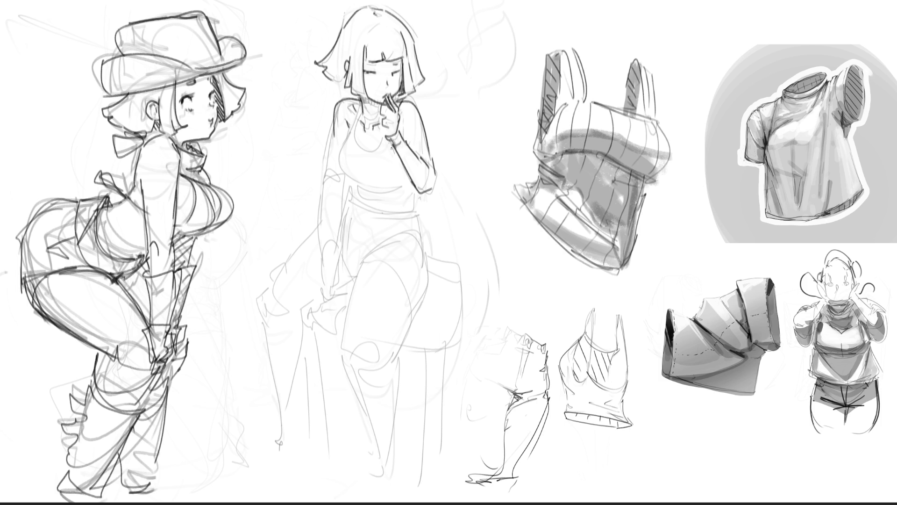
pyautogui.moveTo(364, 107); pyautogui.dragTo(381, 115)
# - Ink the smoking girl's left chest curve and the band beneath her chest
pyautogui.moveTo(385, 139); pyautogui.dragTo(356, 137)
pyautogui.moveTo(361, 123)
pyautogui.mouseDown()
pyautogui.moveTo(345, 156)
pyautogui.moveTo(379, 187)
pyautogui.mouseUp()
pyautogui.hotkey('ctrl', 'z')
pyautogui.moveTo(356, 135)
pyautogui.mouseDown()
pyautogui.moveTo(336, 182)
pyautogui.moveTo(394, 180)
pyautogui.mouseUp()
pyautogui.hotkey('ctrl', 'z')
pyautogui.hotkey('ctrl', 'z')
pyautogui.moveTo(357, 192)
pyautogui.mouseDown()
pyautogui.moveTo(391, 192)
pyautogui.moveTo(407, 181)
pyautogui.mouseUp()
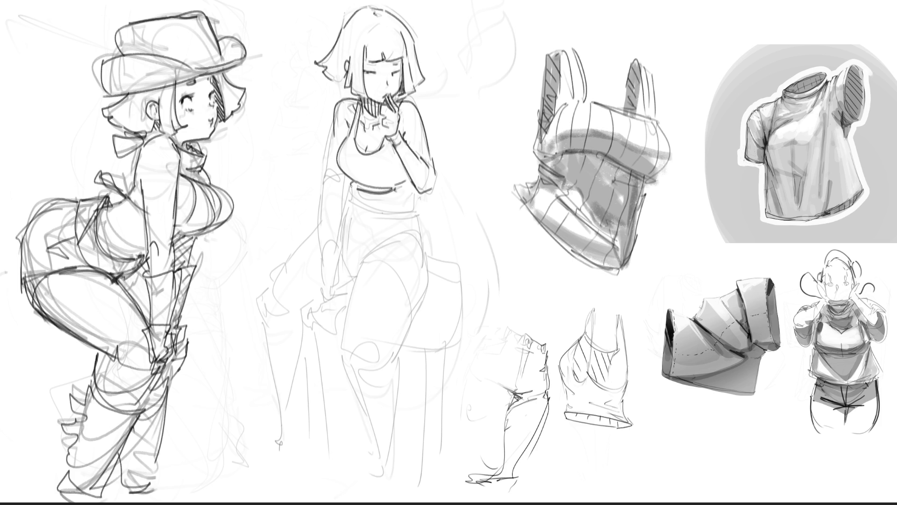
# - Draw her waistband line, undoing and redrawing it several times until it sits right
pyautogui.moveTo(348, 188)
pyautogui.mouseDown()
pyautogui.moveTo(346, 197)
pyautogui.moveTo(412, 202)
pyautogui.mouseUp()
pyautogui.hotkey('ctrl', 'z')
pyautogui.moveTo(345, 204)
pyautogui.mouseDown()
pyautogui.moveTo(413, 208)
pyautogui.moveTo(409, 198)
pyautogui.mouseUp()
pyautogui.moveTo(346, 204); pyautogui.dragTo(404, 216)
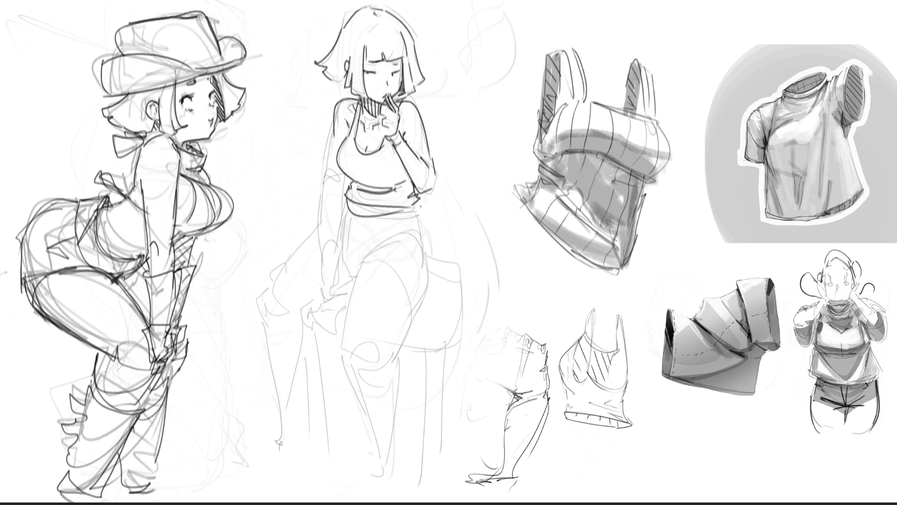
pyautogui.hotkey('ctrl', 'z')
pyautogui.moveTo(348, 205); pyautogui.dragTo(419, 214)
pyautogui.hotkey('ctrl', 'z')
pyautogui.moveTo(345, 202)
pyautogui.mouseDown()
pyautogui.moveTo(418, 209)
pyautogui.moveTo(421, 236)
pyautogui.moveTo(423, 227)
pyautogui.moveTo(411, 231)
pyautogui.moveTo(425, 242)
pyautogui.mouseUp()
# - Redraw the line running down her right hip
pyautogui.hotkey('ctrl', 'z')
pyautogui.hotkey('ctrl', 'z')
pyautogui.moveTo(415, 208); pyautogui.dragTo(427, 274)
pyautogui.hotkey('ctrl', 'z')
pyautogui.moveTo(415, 205); pyautogui.dragTo(430, 285)
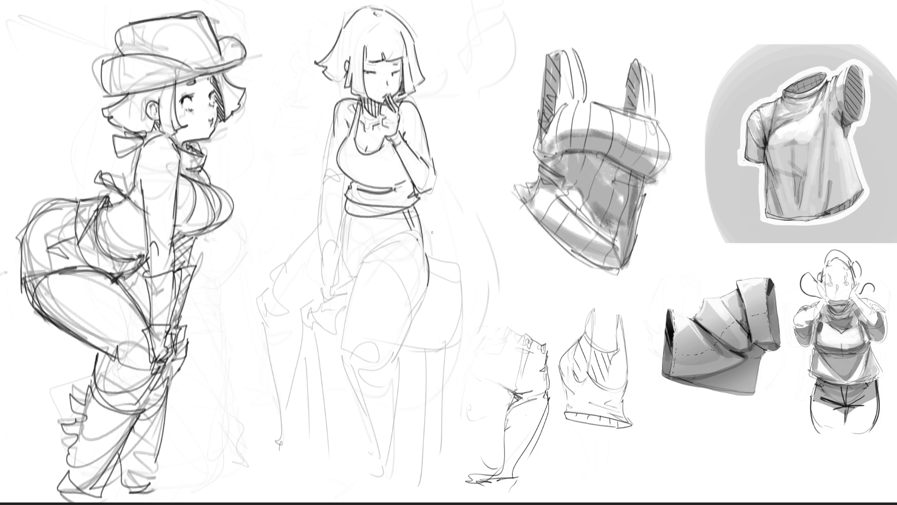
# - Ink the briefs line across the hips, short right-hip strokes and the waistband's lower edge
pyautogui.moveTo(368, 257)
pyautogui.mouseDown()
pyautogui.moveTo(393, 240)
pyautogui.moveTo(430, 254)
pyautogui.moveTo(423, 226)
pyautogui.moveTo(429, 239)
pyautogui.mouseUp()
pyautogui.moveTo(416, 237); pyautogui.dragTo(428, 251)
pyautogui.moveTo(308, 216); pyautogui.dragTo(319, 226)
pyautogui.moveTo(339, 196)
pyautogui.mouseDown()
pyautogui.moveTo(345, 218)
pyautogui.moveTo(406, 207)
pyautogui.mouseUp()
# - Ink the left thigh's outer curve and crotch line, then start the knee curve
pyautogui.moveTo(349, 219); pyautogui.dragTo(356, 276)
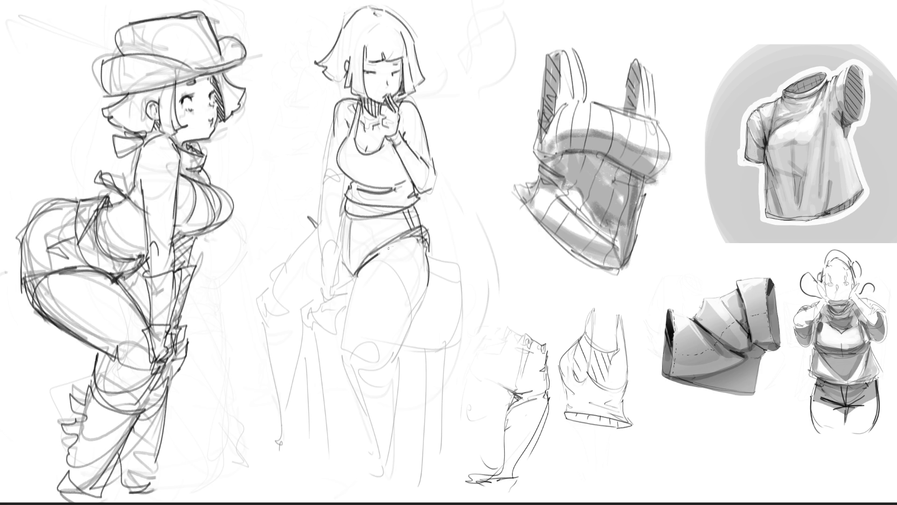
pyautogui.hotkey('ctrl', 'z')
pyautogui.hotkey('ctrl', 'z')
pyautogui.hotkey('ctrl', 'z')
pyautogui.moveTo(364, 261); pyautogui.dragTo(346, 335)
pyautogui.moveTo(338, 262); pyautogui.dragTo(356, 281)
pyautogui.hotkey('ctrl', 'z')
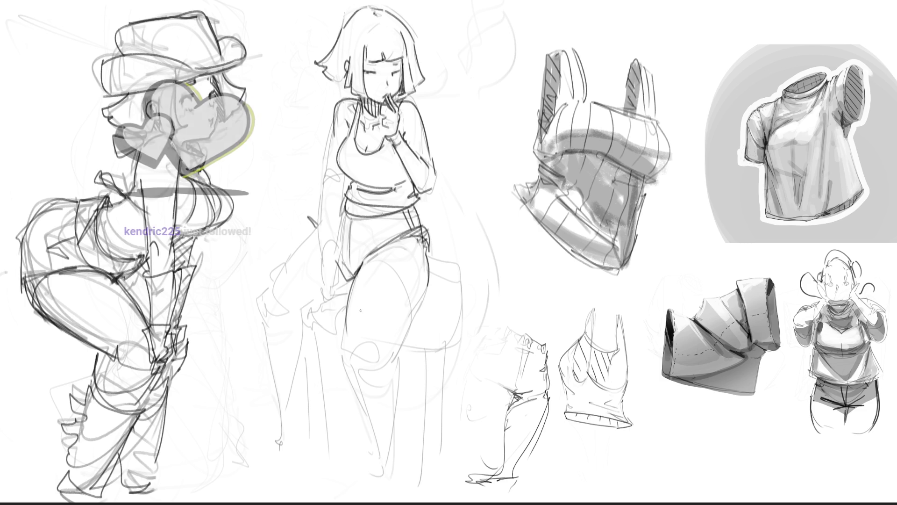
pyautogui.moveTo(350, 361)
pyautogui.mouseDown()
pyautogui.moveTo(381, 339)
pyautogui.moveTo(391, 363)
pyautogui.mouseUp()
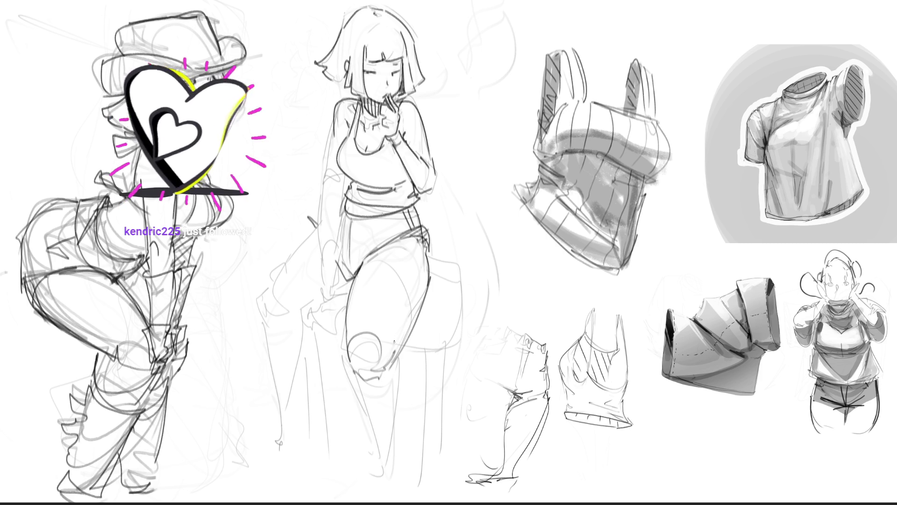
# - Ink the smoking girl's shins and foot, the left side of her torso, and her left hand
pyautogui.moveTo(356, 382); pyautogui.dragTo(399, 478)
pyautogui.moveTo(396, 353)
pyautogui.mouseDown()
pyautogui.moveTo(410, 480)
pyautogui.moveTo(411, 469)
pyautogui.mouseUp()
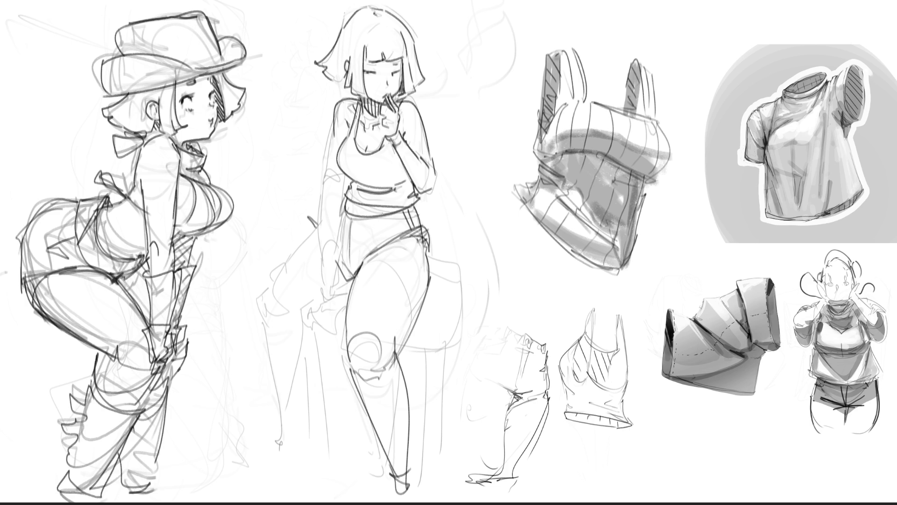
pyautogui.moveTo(331, 132); pyautogui.dragTo(327, 286)
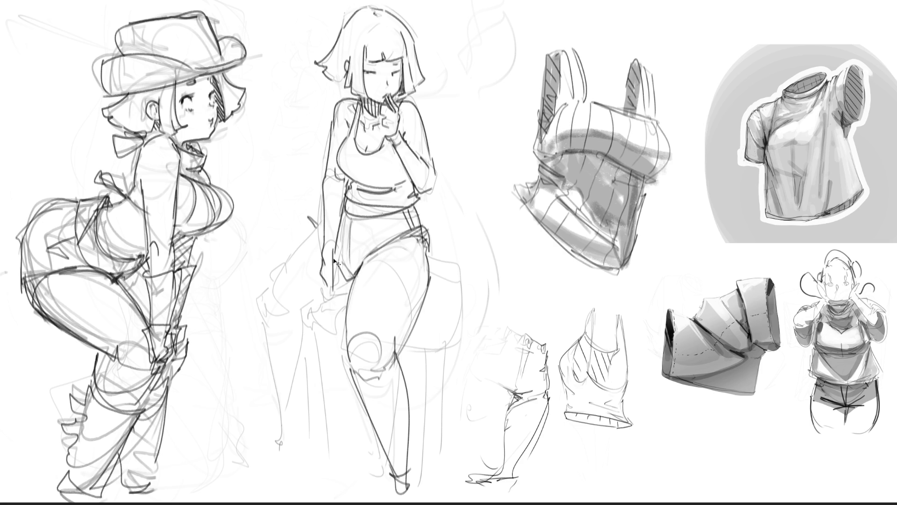
pyautogui.moveTo(333, 251); pyautogui.dragTo(344, 294)
pyautogui.moveTo(321, 266)
pyautogui.mouseDown()
pyautogui.moveTo(322, 289)
pyautogui.moveTo(335, 300)
pyautogui.mouseUp()
pyautogui.moveTo(311, 285)
pyautogui.mouseDown()
pyautogui.moveTo(315, 317)
pyautogui.moveTo(337, 312)
pyautogui.mouseUp()
# - Outline a flared shape at her left hip with the leg below it
pyautogui.moveTo(317, 228)
pyautogui.mouseDown()
pyautogui.moveTo(326, 244)
pyautogui.moveTo(260, 286)
pyautogui.moveTo(313, 302)
pyautogui.mouseUp()
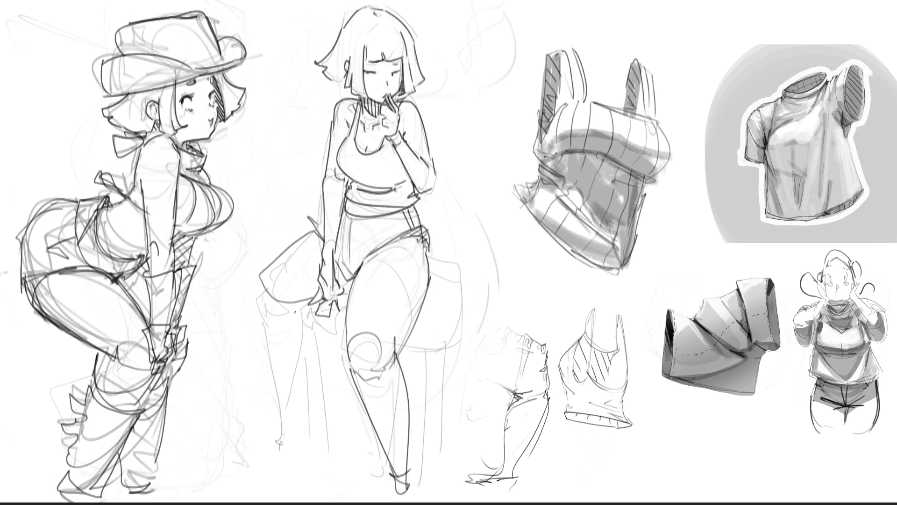
pyautogui.moveTo(257, 275); pyautogui.dragTo(288, 408)
pyautogui.moveTo(299, 298)
pyautogui.mouseDown()
pyautogui.moveTo(279, 308)
pyautogui.moveTo(293, 415)
pyautogui.moveTo(287, 422)
pyautogui.moveTo(300, 407)
pyautogui.mouseUp()
# - Undo the old lower-leg strokes and sketch the bent leg with lines below it
pyautogui.moveTo(299, 407); pyautogui.dragTo(297, 443)
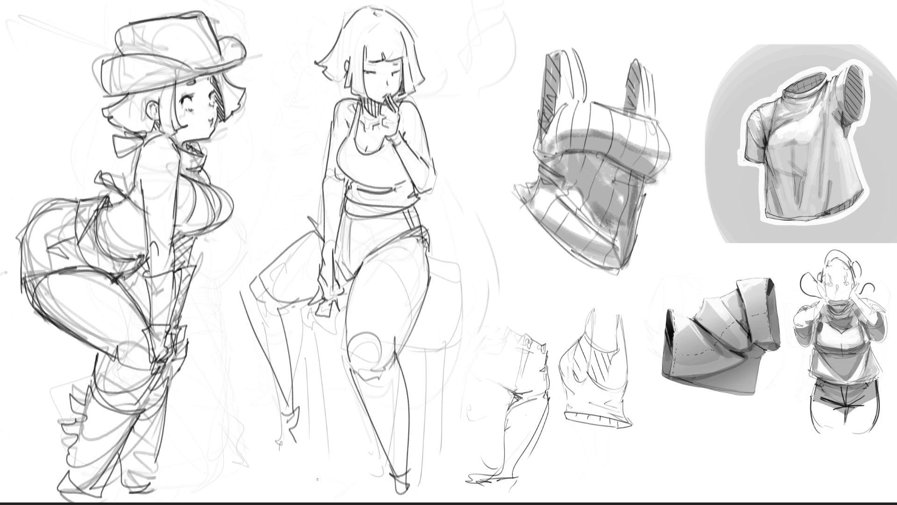
pyautogui.hotkey('ctrl', 'z')
pyautogui.hotkey('ctrl', 'z')
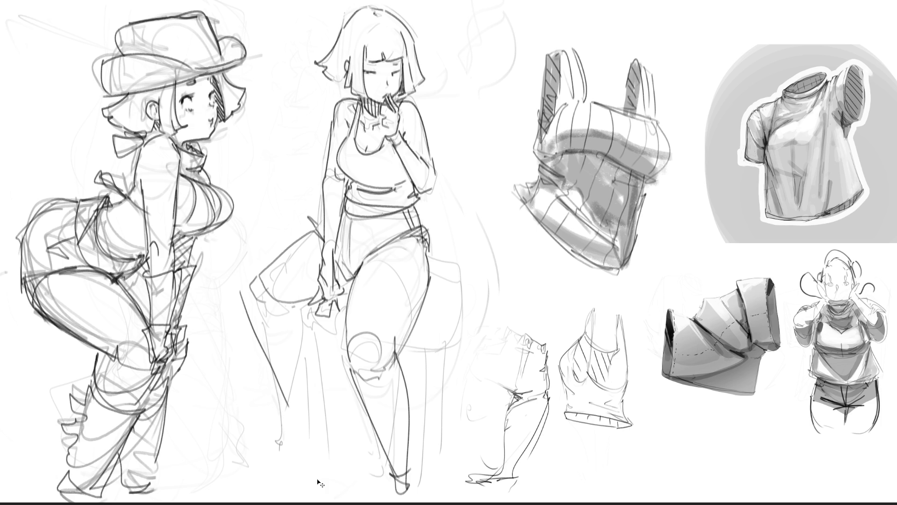
# - Replace the curved outline with a straighter leg line, hatch under the thigh, and draw the shin to the foot
pyautogui.hotkey('ctrl', 'z')
pyautogui.moveTo(273, 323); pyautogui.dragTo(309, 304)
pyautogui.moveTo(239, 292)
pyautogui.mouseDown()
pyautogui.moveTo(246, 318)
pyautogui.moveTo(270, 316)
pyautogui.moveTo(286, 393)
pyautogui.mouseUp()
pyautogui.moveTo(283, 322); pyautogui.dragTo(304, 428)
pyautogui.moveTo(268, 385); pyautogui.dragTo(318, 452)
pyautogui.moveTo(239, 290); pyautogui.dragTo(319, 220)
pyautogui.hotkey('ctrl', 'z')
pyautogui.moveTo(242, 292); pyautogui.dragTo(314, 228)
pyautogui.hotkey('ctrl', 'z')
pyautogui.moveTo(243, 289); pyautogui.dragTo(312, 223)
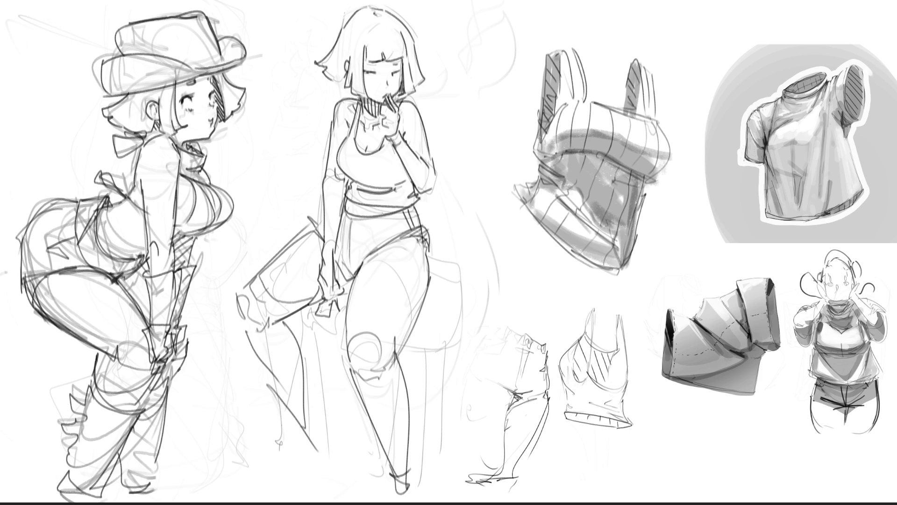
pyautogui.moveTo(283, 325); pyautogui.dragTo(285, 332)
pyautogui.moveTo(281, 388); pyautogui.dragTo(306, 463)
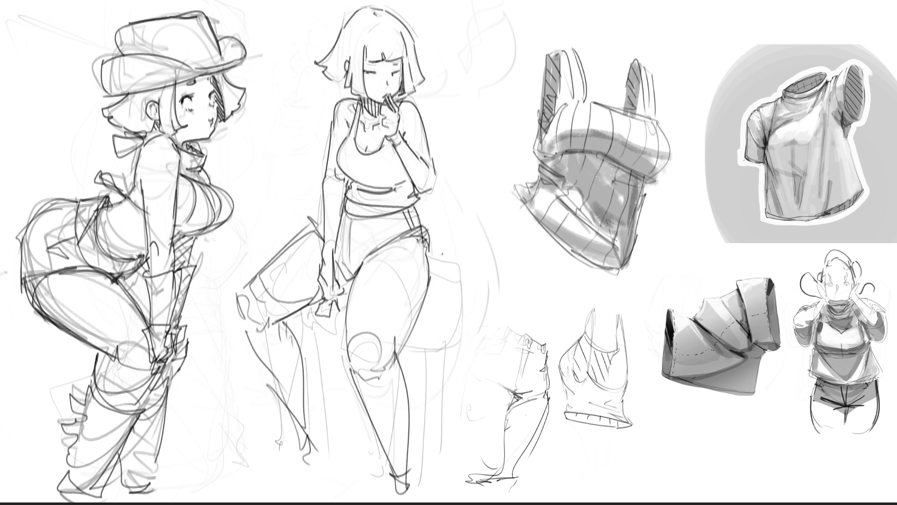
# - Darken the outer edge of the girl's thigh and draw wavy smoke rising from the cigarette
pyautogui.moveTo(429, 238); pyautogui.dragTo(408, 331)
pyautogui.moveTo(436, 271); pyautogui.dragTo(401, 348)
pyautogui.moveTo(406, 110)
pyautogui.mouseDown()
pyautogui.moveTo(448, 92)
pyautogui.moveTo(441, 3)
pyautogui.mouseUp()
pyautogui.moveTo(507, 11)
pyautogui.mouseDown()
pyautogui.moveTo(497, 49)
pyautogui.moveTo(444, 111)
pyautogui.moveTo(412, 109)
pyautogui.mouseUp()
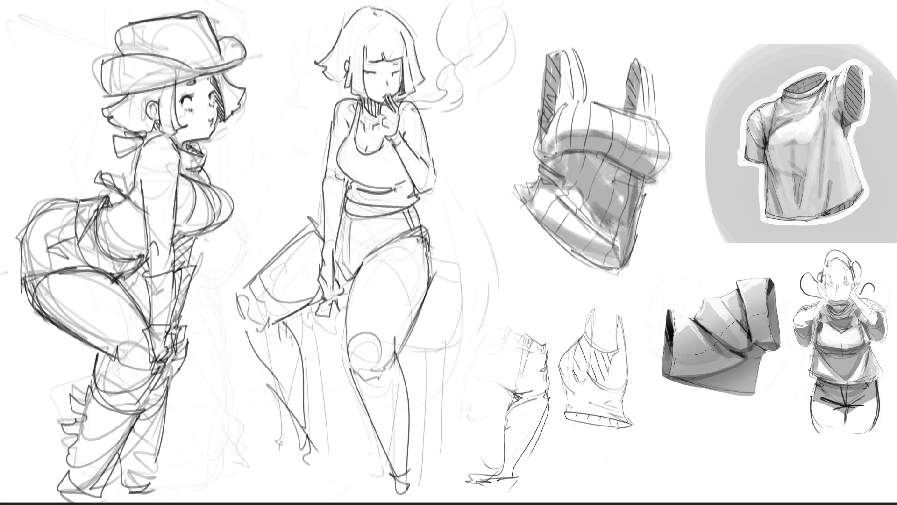
# - Refine the knee and shorts hem, then sketch the stool's seat edge, side and vertical legs
pyautogui.moveTo(277, 316); pyautogui.dragTo(300, 339)
pyautogui.moveTo(314, 340); pyautogui.dragTo(341, 352)
pyautogui.moveTo(295, 328); pyautogui.dragTo(341, 352)
pyautogui.moveTo(401, 363); pyautogui.dragTo(443, 369)
pyautogui.moveTo(437, 253)
pyautogui.mouseDown()
pyautogui.moveTo(466, 352)
pyautogui.moveTo(446, 371)
pyautogui.moveTo(446, 502)
pyautogui.mouseUp()
pyautogui.moveTo(469, 272); pyautogui.dragTo(465, 464)
pyautogui.moveTo(255, 351); pyautogui.dragTo(286, 460)
# - Sketch the seated girl's lower legs, feet and a ground line
pyautogui.moveTo(315, 425)
pyautogui.mouseDown()
pyautogui.moveTo(304, 460)
pyautogui.moveTo(310, 410)
pyautogui.moveTo(315, 478)
pyautogui.mouseUp()
pyautogui.moveTo(299, 444); pyautogui.dragTo(303, 486)
pyautogui.moveTo(308, 483)
pyautogui.mouseDown()
pyautogui.moveTo(382, 487)
pyautogui.moveTo(394, 502)
pyautogui.moveTo(419, 499)
pyautogui.mouseUp()
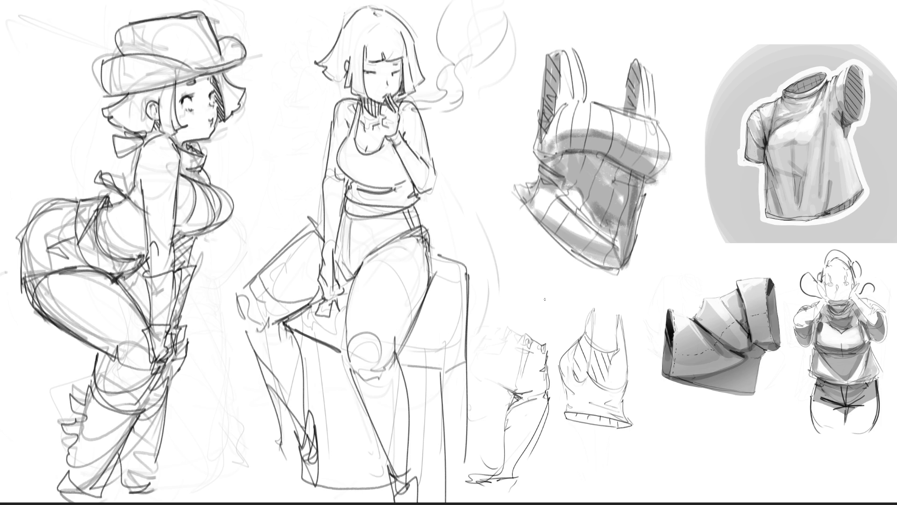
pyautogui.moveTo(236, 317)
pyautogui.mouseDown()
pyautogui.moveTo(228, 326)
pyautogui.moveTo(286, 467)
pyautogui.moveTo(251, 388)
pyautogui.mouseUp()
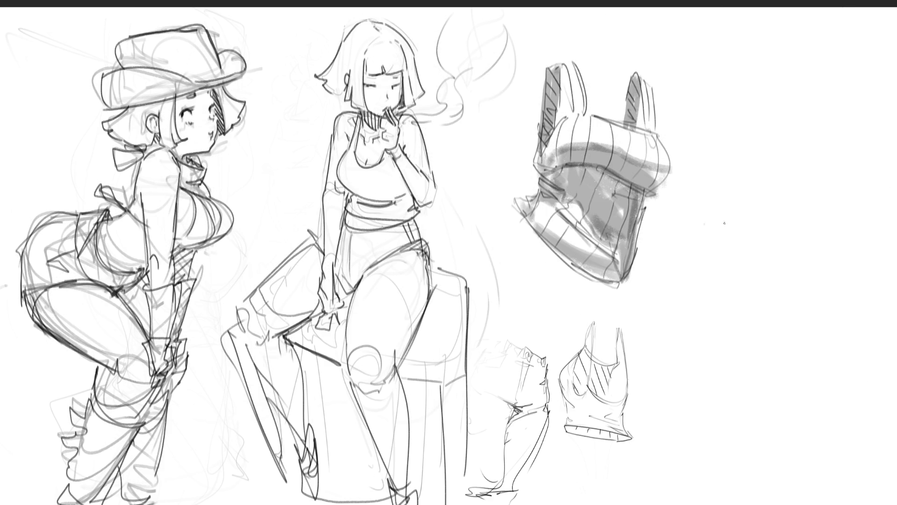
# - Mirror the canvas horizontally to check the drawing
pyautogui.press('m')
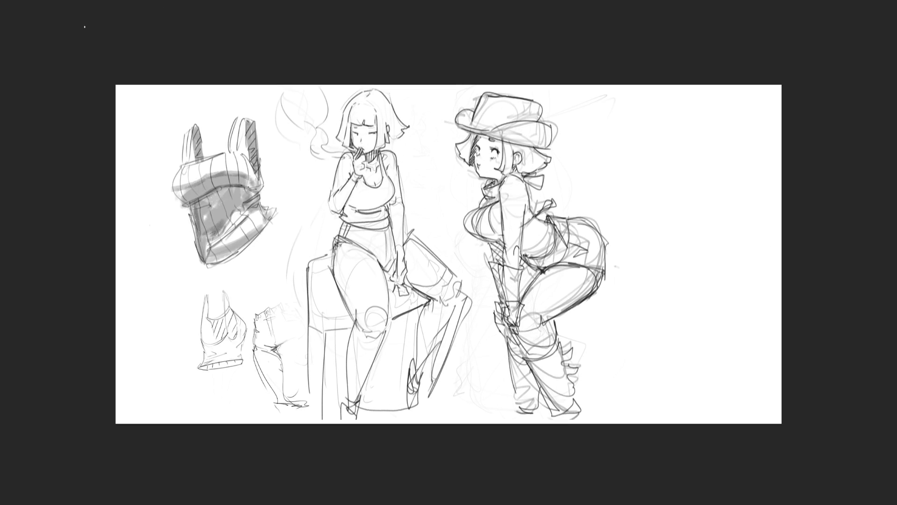
# - Shift the whole sketch slightly left with Ctrl+T, then lighten the hat girl's thigh shading
pyautogui.hotkey('ctrl', 't')
pyautogui.moveTo(398, 223); pyautogui.dragTo(350, 223)
pyautogui.press('Return')
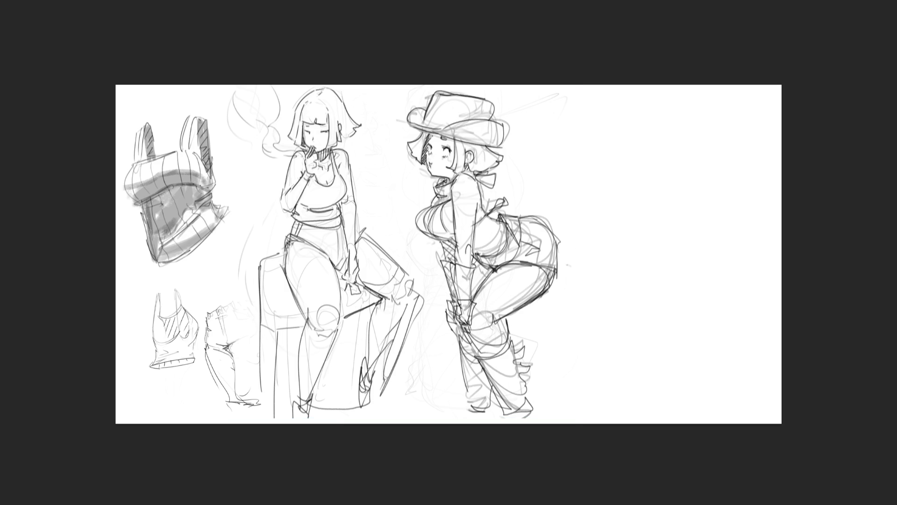
pyautogui.scroll(2, 528, 231)
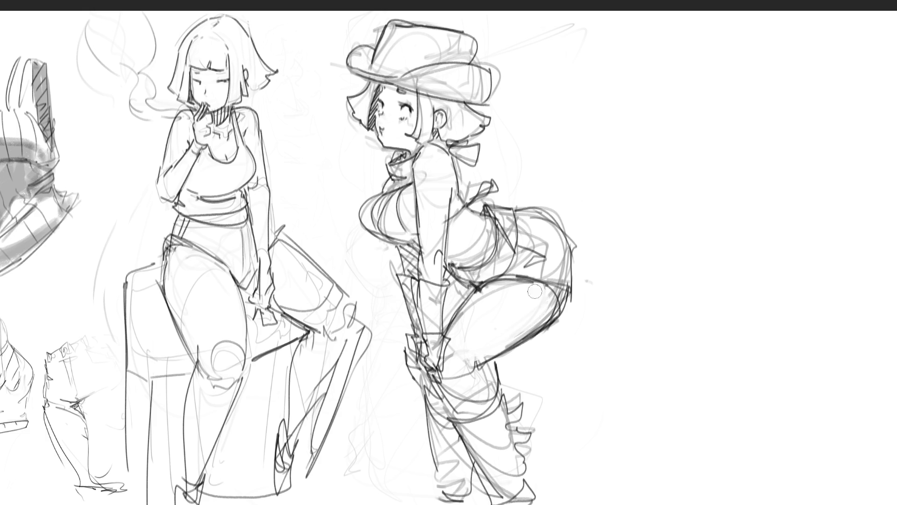
pyautogui.moveTo(512, 332)
pyautogui.mouseDown()
pyautogui.moveTo(556, 294)
pyautogui.moveTo(511, 293)
pyautogui.moveTo(526, 283)
pyautogui.moveTo(519, 287)
pyautogui.moveTo(558, 294)
pyautogui.mouseUp()
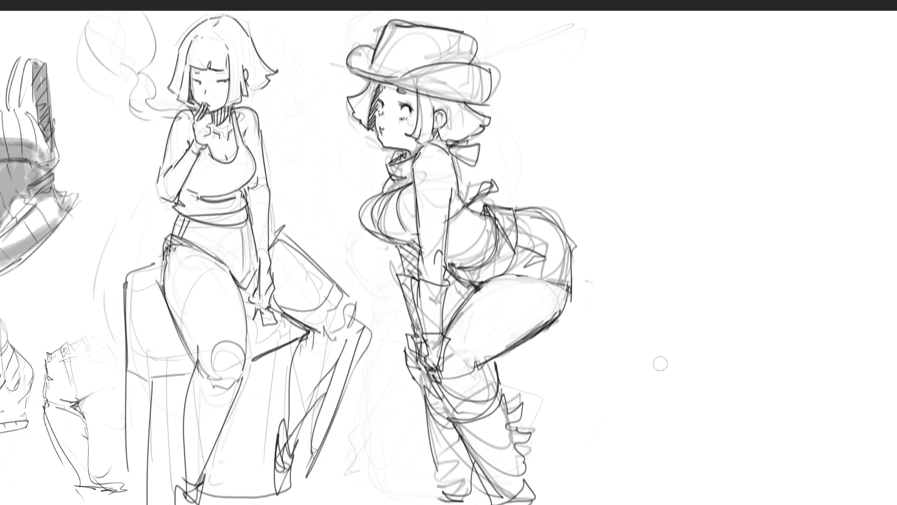
# - Lighten the hat girl's lower thigh shading and fade faint lines on her hip
pyautogui.moveTo(542, 348)
pyautogui.mouseDown()
pyautogui.moveTo(585, 298)
pyautogui.moveTo(542, 327)
pyautogui.mouseUp()
pyautogui.moveTo(556, 216); pyautogui.dragTo(564, 214)
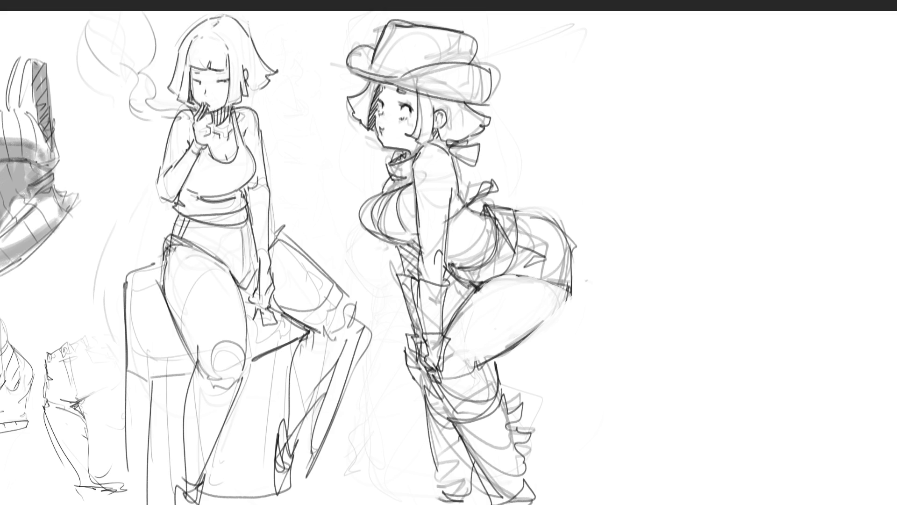
# - Outline the third figure's head at upper right with eyes, nose, ear, jaw and chin
pyautogui.moveTo(651, 64)
pyautogui.mouseDown()
pyautogui.moveTo(649, 110)
pyautogui.moveTo(686, 47)
pyautogui.moveTo(711, 111)
pyautogui.mouseUp()
pyautogui.moveTo(650, 89)
pyautogui.mouseDown()
pyautogui.moveTo(672, 156)
pyautogui.moveTo(710, 118)
pyautogui.mouseUp()
pyautogui.moveTo(711, 117); pyautogui.dragTo(708, 145)
pyautogui.moveTo(686, 97)
pyautogui.mouseDown()
pyautogui.moveTo(673, 112)
pyautogui.moveTo(687, 116)
pyautogui.mouseUp()
pyautogui.moveTo(689, 108)
pyautogui.mouseDown()
pyautogui.moveTo(712, 101)
pyautogui.moveTo(678, 112)
pyautogui.mouseUp()
pyautogui.moveTo(680, 107)
pyautogui.mouseDown()
pyautogui.moveTo(686, 119)
pyautogui.moveTo(710, 96)
pyautogui.moveTo(709, 154)
pyautogui.moveTo(671, 155)
pyautogui.moveTo(711, 135)
pyautogui.moveTo(700, 146)
pyautogui.mouseUp()
pyautogui.moveTo(649, 132)
pyautogui.mouseDown()
pyautogui.moveTo(638, 121)
pyautogui.moveTo(626, 130)
pyautogui.moveTo(701, 146)
pyautogui.mouseUp()
pyautogui.moveTo(647, 138)
pyautogui.mouseDown()
pyautogui.moveTo(667, 153)
pyautogui.moveTo(711, 150)
pyautogui.moveTo(699, 164)
pyautogui.mouseUp()
pyautogui.moveTo(715, 128); pyautogui.dragTo(711, 138)
# - Redraw the head top, add diagonal guide lines and sketch the hood around it
pyautogui.moveTo(679, 89); pyautogui.dragTo(690, 82)
pyautogui.moveTo(706, 67); pyautogui.dragTo(707, 81)
pyautogui.moveTo(699, 40); pyautogui.dragTo(649, 79)
pyautogui.moveTo(650, 68); pyautogui.dragTo(594, 122)
pyautogui.moveTo(683, 38); pyautogui.dragTo(661, 70)
pyautogui.moveTo(614, 49)
pyautogui.mouseDown()
pyautogui.moveTo(621, 139)
pyautogui.moveTo(662, 19)
pyautogui.mouseUp()
pyautogui.moveTo(661, 38)
pyautogui.mouseDown()
pyautogui.moveTo(652, 123)
pyautogui.moveTo(607, 209)
pyautogui.mouseUp()
pyautogui.moveTo(591, 105)
pyautogui.mouseDown()
pyautogui.moveTo(710, 16)
pyautogui.moveTo(690, 43)
pyautogui.mouseUp()
# - Add hair, back-of-head and hood lines and darken the face's right edge, undoing a chin stroke
pyautogui.moveTo(691, 30); pyautogui.dragTo(669, 42)
pyautogui.moveTo(618, 34)
pyautogui.mouseDown()
pyautogui.moveTo(601, 64)
pyautogui.moveTo(595, 148)
pyautogui.mouseUp()
pyautogui.moveTo(600, 163)
pyautogui.mouseDown()
pyautogui.moveTo(656, 178)
pyautogui.moveTo(649, 200)
pyautogui.mouseUp()
pyautogui.moveTo(683, 52); pyautogui.dragTo(637, 163)
pyautogui.moveTo(705, 52); pyautogui.dragTo(715, 121)
pyautogui.moveTo(657, 161)
pyautogui.mouseDown()
pyautogui.moveTo(715, 165)
pyautogui.moveTo(672, 180)
pyautogui.moveTo(691, 193)
pyautogui.moveTo(650, 194)
pyautogui.moveTo(714, 211)
pyautogui.mouseUp()
pyautogui.hotkey('ctrl', 'z')
pyautogui.hotkey('ctrl', 'z')
# - Rough in the body, bag shape and large curves, extending the lines downward
pyautogui.moveTo(655, 183); pyautogui.dragTo(638, 226)
pyautogui.moveTo(636, 169)
pyautogui.mouseDown()
pyautogui.moveTo(628, 193)
pyautogui.moveTo(703, 165)
pyautogui.moveTo(731, 255)
pyautogui.moveTo(629, 201)
pyautogui.moveTo(664, 280)
pyautogui.moveTo(768, 243)
pyautogui.moveTo(682, 297)
pyautogui.mouseUp()
pyautogui.moveTo(740, 299)
pyautogui.mouseDown()
pyautogui.moveTo(776, 239)
pyautogui.moveTo(781, 317)
pyautogui.mouseUp()
pyautogui.moveTo(745, 207)
pyautogui.mouseDown()
pyautogui.moveTo(789, 256)
pyautogui.moveTo(733, 335)
pyautogui.moveTo(710, 349)
pyautogui.moveTo(813, 299)
pyautogui.moveTo(776, 357)
pyautogui.moveTo(801, 330)
pyautogui.moveTo(792, 322)
pyautogui.moveTo(715, 355)
pyautogui.moveTo(635, 285)
pyautogui.moveTo(722, 273)
pyautogui.moveTo(675, 371)
pyautogui.moveTo(657, 322)
pyautogui.moveTo(677, 373)
pyautogui.moveTo(637, 444)
pyautogui.moveTo(720, 391)
pyautogui.moveTo(703, 503)
pyautogui.moveTo(677, 460)
pyautogui.moveTo(674, 412)
pyautogui.moveTo(766, 397)
pyautogui.moveTo(797, 346)
pyautogui.moveTo(827, 500)
pyautogui.mouseUp()
pyautogui.moveTo(650, 389)
pyautogui.mouseDown()
pyautogui.moveTo(626, 504)
pyautogui.moveTo(682, 503)
pyautogui.mouseUp()
pyautogui.moveTo(797, 411); pyautogui.dragTo(824, 480)
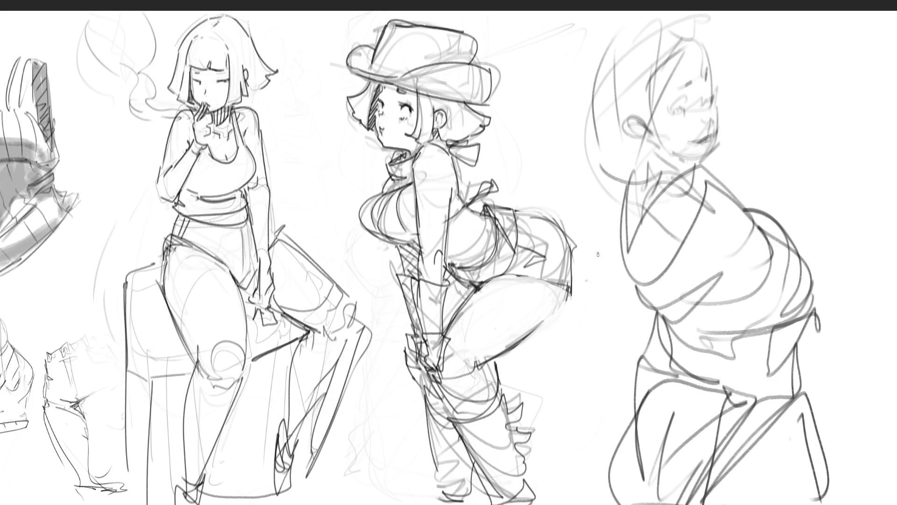
# - Scale the third figure's rough down, move it up beside the others, and sketch its back
pyautogui.hotkey('ctrl', 't')
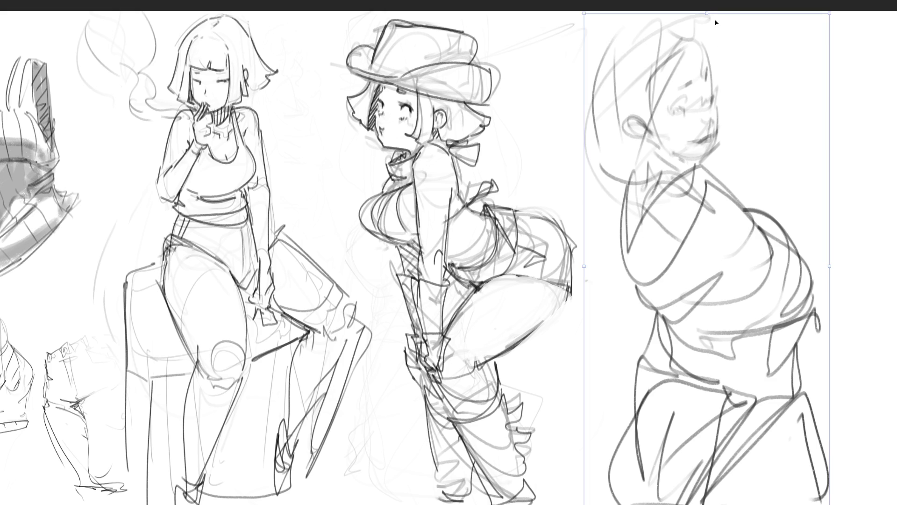
pyautogui.moveTo(708, 17); pyautogui.dragTo(720, 146)
pyautogui.moveTo(703, 178); pyautogui.dragTo(707, 68)
pyautogui.press('Return')
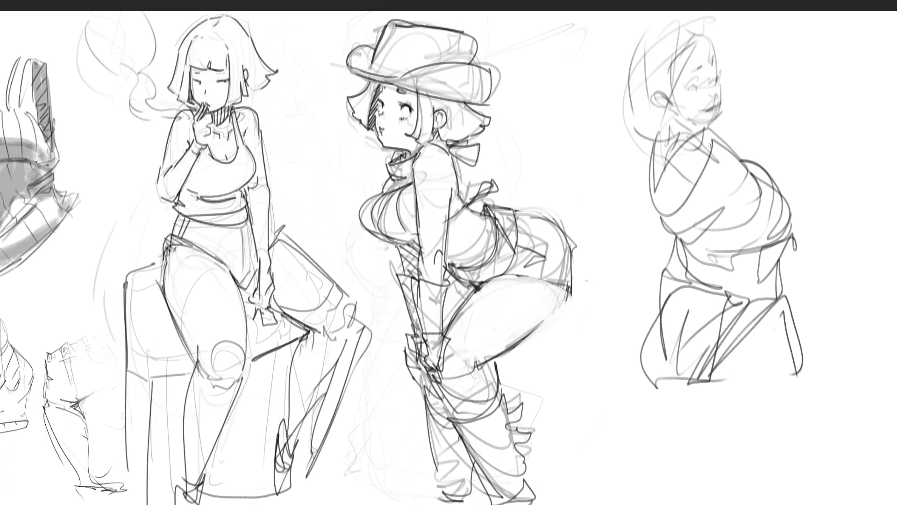
pyautogui.moveTo(711, 130)
pyautogui.mouseDown()
pyautogui.moveTo(647, 224)
pyautogui.moveTo(643, 158)
pyautogui.moveTo(637, 220)
pyautogui.moveTo(690, 250)
pyautogui.mouseUp()
# - Draw the torso's lower edge, shoulder, back and belly contour, and waist and belt lines
pyautogui.moveTo(659, 134)
pyautogui.mouseDown()
pyautogui.moveTo(654, 211)
pyautogui.moveTo(678, 135)
pyautogui.moveTo(685, 139)
pyautogui.moveTo(662, 214)
pyautogui.moveTo(661, 131)
pyautogui.moveTo(703, 116)
pyautogui.moveTo(704, 157)
pyautogui.moveTo(746, 152)
pyautogui.moveTo(699, 240)
pyautogui.moveTo(752, 177)
pyautogui.moveTo(794, 224)
pyautogui.mouseUp()
pyautogui.moveTo(727, 154)
pyautogui.mouseDown()
pyautogui.moveTo(750, 146)
pyautogui.moveTo(772, 177)
pyautogui.mouseUp()
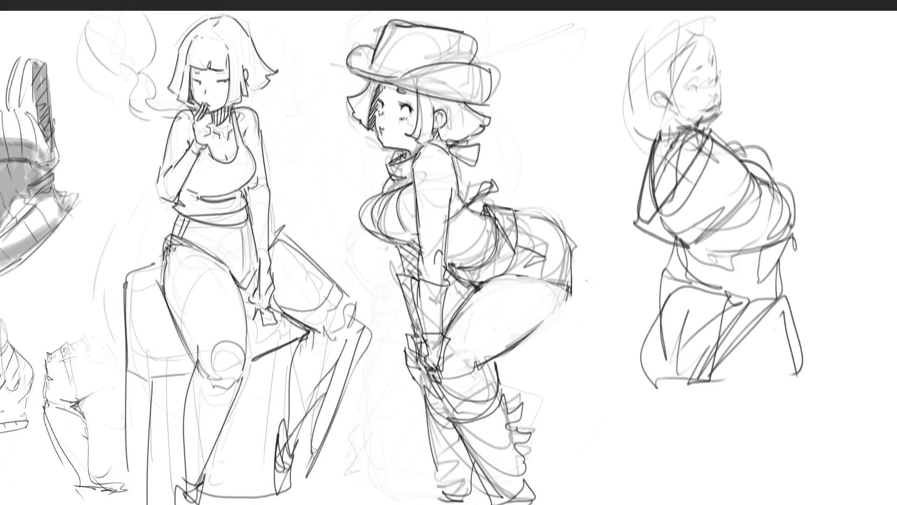
pyautogui.hotkey('ctrl', 'z')
pyautogui.moveTo(747, 155)
pyautogui.mouseDown()
pyautogui.moveTo(773, 180)
pyautogui.moveTo(728, 242)
pyautogui.moveTo(694, 254)
pyautogui.moveTo(696, 282)
pyautogui.mouseUp()
pyautogui.moveTo(676, 243)
pyautogui.mouseDown()
pyautogui.moveTo(685, 294)
pyautogui.moveTo(741, 302)
pyautogui.mouseUp()
pyautogui.moveTo(732, 252)
pyautogui.mouseDown()
pyautogui.moveTo(742, 299)
pyautogui.moveTo(736, 276)
pyautogui.moveTo(748, 286)
pyautogui.mouseUp()
# - Extend the side lines below the waist and build the legs and curved base with diagonal strokes
pyautogui.moveTo(782, 247)
pyautogui.mouseDown()
pyautogui.moveTo(785, 296)
pyautogui.moveTo(702, 404)
pyautogui.mouseUp()
pyautogui.moveTo(689, 284)
pyautogui.mouseDown()
pyautogui.moveTo(664, 397)
pyautogui.moveTo(740, 370)
pyautogui.mouseUp()
pyautogui.moveTo(784, 299)
pyautogui.mouseDown()
pyautogui.moveTo(808, 388)
pyautogui.moveTo(786, 412)
pyautogui.mouseUp()
pyautogui.moveTo(686, 419)
pyautogui.mouseDown()
pyautogui.moveTo(722, 447)
pyautogui.moveTo(812, 427)
pyautogui.moveTo(790, 483)
pyautogui.moveTo(702, 416)
pyautogui.moveTo(815, 432)
pyautogui.moveTo(701, 413)
pyautogui.mouseUp()
pyautogui.moveTo(662, 327); pyautogui.dragTo(683, 467)
pyautogui.moveTo(665, 353)
pyautogui.mouseDown()
pyautogui.moveTo(659, 402)
pyautogui.moveTo(686, 469)
pyautogui.mouseUp()
pyautogui.moveTo(685, 470); pyautogui.dragTo(736, 473)
pyautogui.moveTo(641, 435)
pyautogui.mouseDown()
pyautogui.moveTo(737, 474)
pyautogui.moveTo(795, 479)
pyautogui.moveTo(792, 496)
pyautogui.mouseUp()
pyautogui.moveTo(805, 446); pyautogui.dragTo(792, 337)
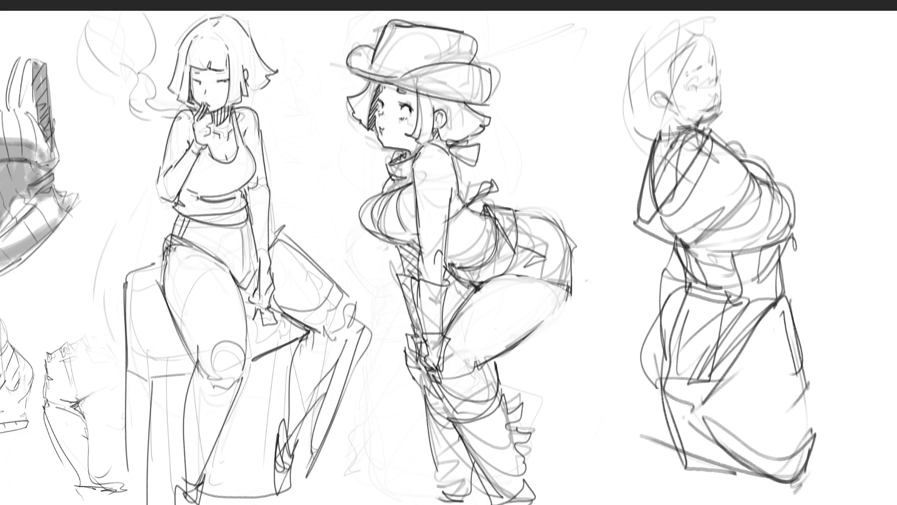
# - Undo a dark stroke at the eye, then lasso-select the third figure's head
pyautogui.moveTo(701, 77)
pyautogui.mouseDown()
pyautogui.moveTo(700, 87)
pyautogui.moveTo(683, 86)
pyautogui.mouseUp()
pyautogui.hotkey('ctrl', 'z')
pyautogui.moveTo(772, 67)
pyautogui.mouseDown()
pyautogui.moveTo(698, 20)
pyautogui.moveTo(632, 126)
pyautogui.moveTo(764, 135)
pyautogui.mouseUp()
# - Shift the hooded girl's head upward and fade her torso rough to light grey
pyautogui.hotkey('ctrl', 't')
pyautogui.moveTo(769, 84); pyautogui.dragTo(772, 69)
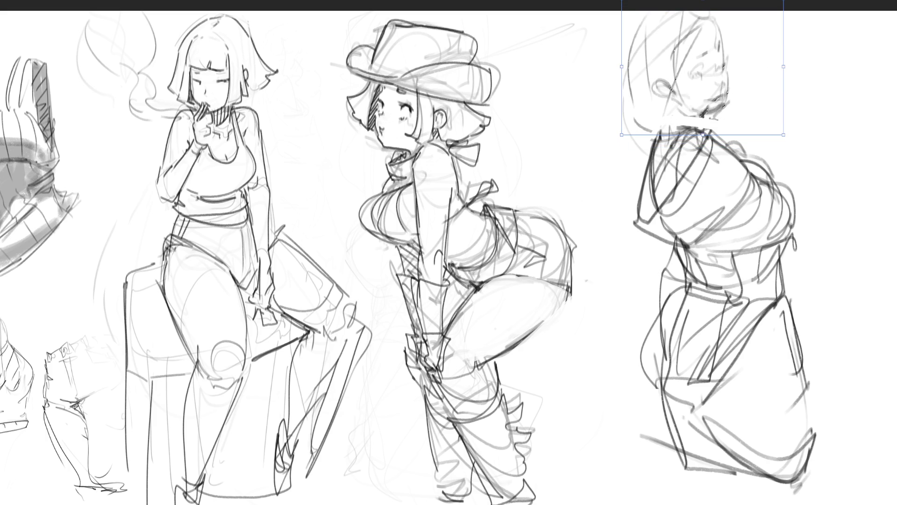
pyautogui.press('Return')
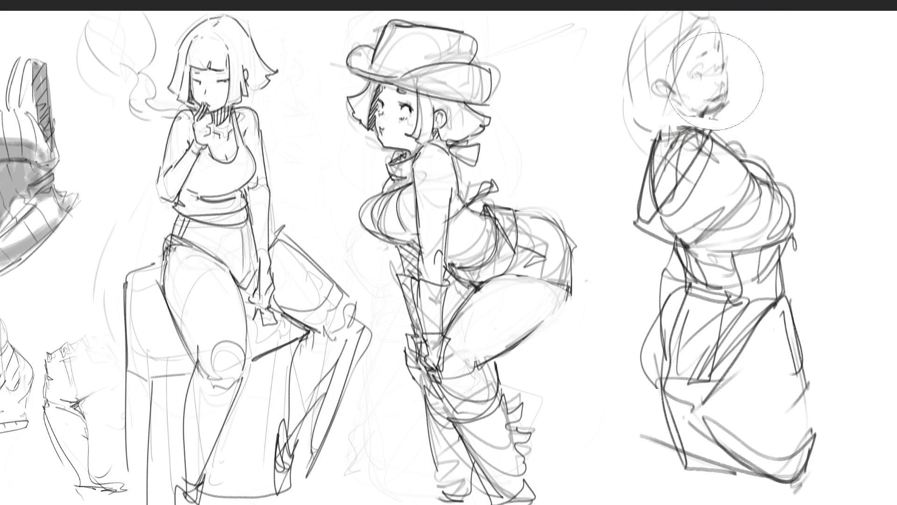
pyautogui.moveTo(682, 254)
pyautogui.mouseDown()
pyautogui.moveTo(748, 280)
pyautogui.moveTo(663, 435)
pyautogui.moveTo(793, 413)
pyautogui.moveTo(812, 435)
pyautogui.mouseUp()
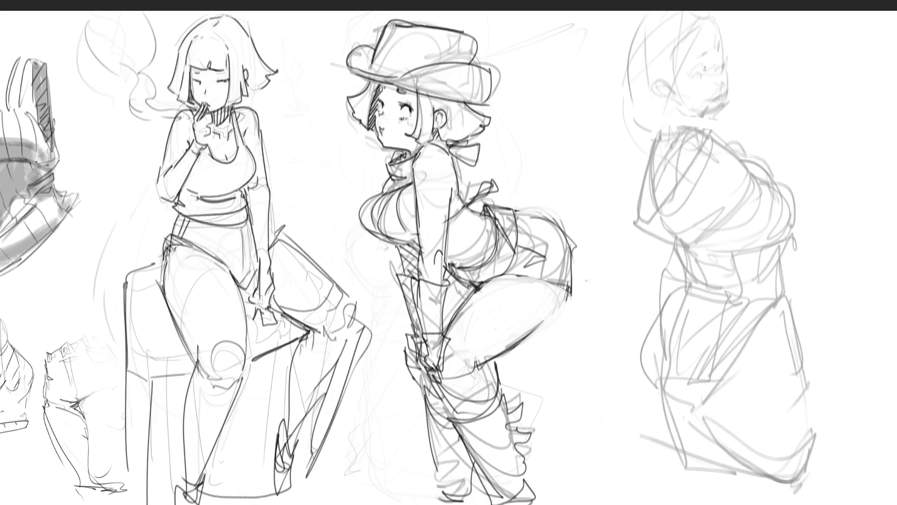
# - Ink the eye line, eye corner, cheek, shadow hatching under the chin, and the ear
pyautogui.moveTo(692, 76); pyautogui.dragTo(703, 73)
pyautogui.moveTo(698, 75)
pyautogui.mouseDown()
pyautogui.moveTo(708, 54)
pyautogui.moveTo(724, 48)
pyautogui.moveTo(728, 65)
pyautogui.mouseUp()
pyautogui.moveTo(720, 73)
pyautogui.mouseDown()
pyautogui.moveTo(720, 105)
pyautogui.moveTo(724, 92)
pyautogui.moveTo(704, 111)
pyautogui.moveTo(695, 108)
pyautogui.moveTo(694, 126)
pyautogui.moveTo(707, 106)
pyautogui.moveTo(695, 122)
pyautogui.mouseUp()
pyautogui.moveTo(685, 105)
pyautogui.mouseDown()
pyautogui.moveTo(696, 124)
pyautogui.moveTo(670, 127)
pyautogui.mouseUp()
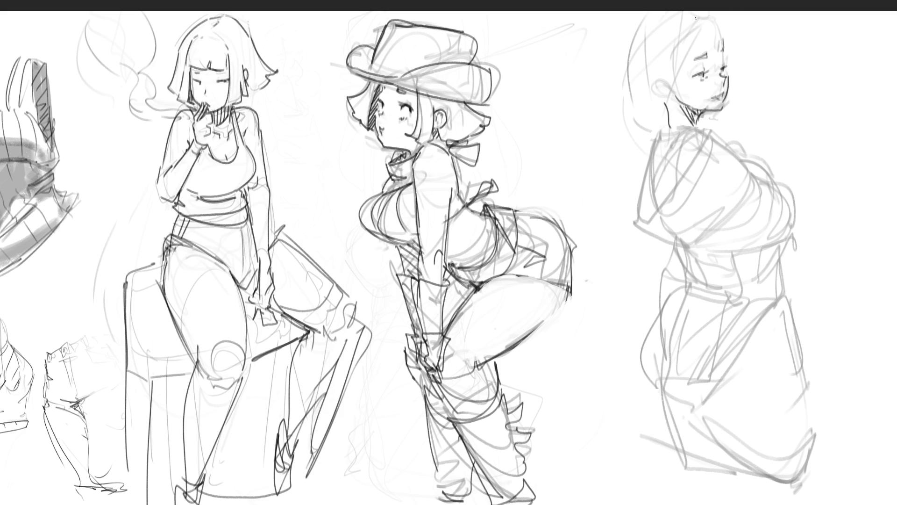
pyautogui.moveTo(663, 71)
pyautogui.mouseDown()
pyautogui.moveTo(671, 93)
pyautogui.moveTo(657, 82)
pyautogui.moveTo(672, 69)
pyautogui.mouseUp()
# - Draw long hair lines and curved strands around the face, and the curled collar at the neck
pyautogui.moveTo(712, 13); pyautogui.dragTo(672, 76)
pyautogui.moveTo(715, 15)
pyautogui.mouseDown()
pyautogui.moveTo(673, 76)
pyautogui.moveTo(722, 42)
pyautogui.moveTo(725, 65)
pyautogui.mouseUp()
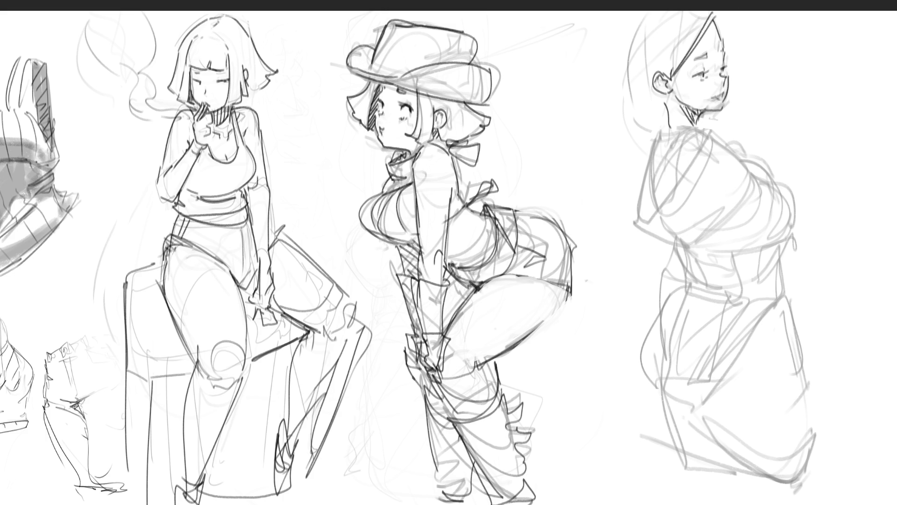
pyautogui.moveTo(654, 53); pyautogui.dragTo(656, 73)
pyautogui.moveTo(617, 45)
pyautogui.mouseDown()
pyautogui.moveTo(643, 21)
pyautogui.moveTo(678, 11)
pyautogui.mouseUp()
pyautogui.moveTo(627, 30)
pyautogui.mouseDown()
pyautogui.moveTo(625, 106)
pyautogui.moveTo(620, 92)
pyautogui.moveTo(672, 100)
pyautogui.moveTo(638, 115)
pyautogui.moveTo(669, 120)
pyautogui.mouseUp()
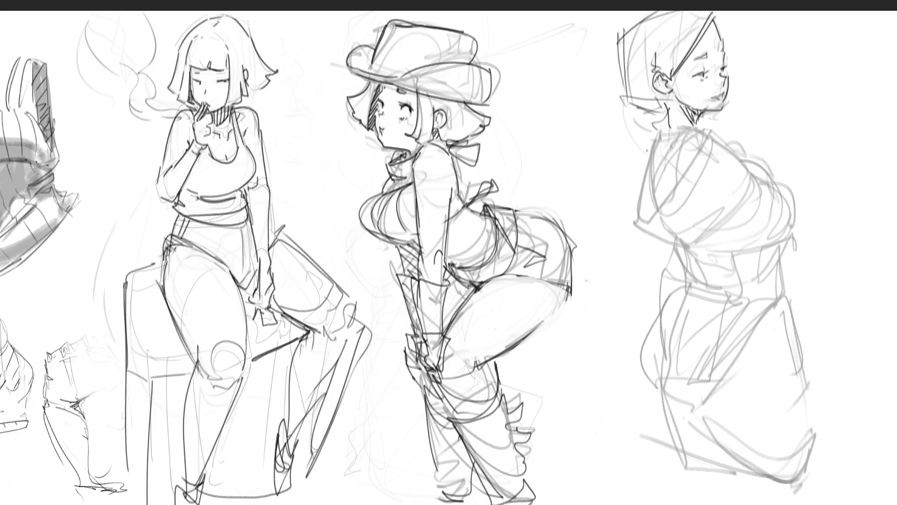
pyautogui.moveTo(639, 111)
pyautogui.mouseDown()
pyautogui.moveTo(737, 133)
pyautogui.moveTo(698, 125)
pyautogui.moveTo(657, 149)
pyautogui.moveTo(661, 157)
pyautogui.mouseUp()
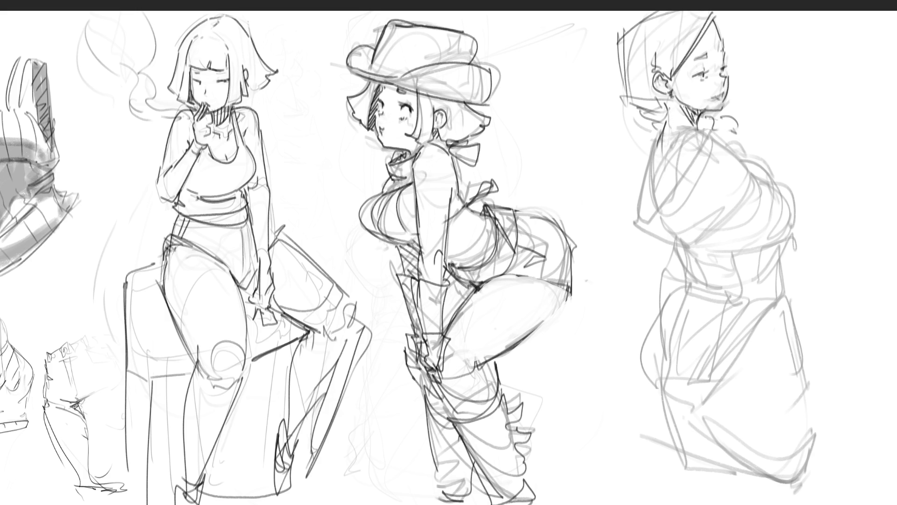
# - Outline the neck and the sleeve running down from the shoulder
pyautogui.moveTo(665, 108)
pyautogui.mouseDown()
pyautogui.moveTo(655, 147)
pyautogui.moveTo(663, 197)
pyautogui.mouseUp()
pyautogui.moveTo(659, 155)
pyautogui.mouseDown()
pyautogui.moveTo(665, 196)
pyautogui.moveTo(674, 191)
pyautogui.mouseUp()
pyautogui.moveTo(684, 131)
pyautogui.mouseDown()
pyautogui.moveTo(703, 125)
pyautogui.moveTo(673, 141)
pyautogui.moveTo(677, 195)
pyautogui.mouseUp()
pyautogui.moveTo(712, 140)
pyautogui.mouseDown()
pyautogui.moveTo(651, 220)
pyautogui.moveTo(635, 200)
pyautogui.mouseUp()
pyautogui.moveTo(657, 147); pyautogui.dragTo(648, 222)
# - Hatch shadow inside the sleeve, draw its lower edge, and darken the collar curl and shoulder folds
pyautogui.moveTo(649, 190); pyautogui.dragTo(644, 214)
pyautogui.moveTo(661, 165); pyautogui.dragTo(650, 207)
pyautogui.moveTo(661, 160); pyautogui.dragTo(647, 218)
pyautogui.moveTo(655, 212)
pyautogui.mouseDown()
pyautogui.moveTo(630, 215)
pyautogui.moveTo(689, 246)
pyautogui.moveTo(751, 181)
pyautogui.mouseUp()
pyautogui.moveTo(710, 226); pyautogui.dragTo(747, 187)
pyautogui.moveTo(711, 134)
pyautogui.mouseDown()
pyautogui.moveTo(755, 189)
pyautogui.moveTo(753, 173)
pyautogui.moveTo(761, 183)
pyautogui.moveTo(748, 189)
pyautogui.mouseUp()
pyautogui.moveTo(698, 236); pyautogui.dragTo(722, 261)
# - Draw the chest contour, its right edge and the long horizontal line across the body
pyautogui.moveTo(752, 185); pyautogui.dragTo(768, 224)
pyautogui.moveTo(753, 189); pyautogui.dragTo(792, 187)
pyautogui.moveTo(792, 188); pyautogui.dragTo(808, 246)
pyautogui.moveTo(723, 259); pyautogui.dragTo(795, 244)
pyautogui.moveTo(776, 247)
pyautogui.mouseDown()
pyautogui.moveTo(783, 267)
pyautogui.moveTo(808, 261)
pyautogui.mouseUp()
pyautogui.moveTo(803, 221)
pyautogui.mouseDown()
pyautogui.moveTo(809, 252)
pyautogui.moveTo(790, 294)
pyautogui.moveTo(812, 279)
pyautogui.mouseUp()
# - Outline the arm and the long back edge lines down to the hip
pyautogui.moveTo(787, 286); pyautogui.dragTo(817, 307)
pyautogui.moveTo(812, 220)
pyautogui.mouseDown()
pyautogui.moveTo(818, 307)
pyautogui.moveTo(818, 299)
pyautogui.mouseUp()
pyautogui.moveTo(819, 249); pyautogui.dragTo(820, 284)
pyautogui.moveTo(810, 215); pyautogui.dragTo(821, 250)
pyautogui.moveTo(801, 211)
pyautogui.mouseDown()
pyautogui.moveTo(814, 230)
pyautogui.moveTo(823, 291)
pyautogui.mouseUp()
pyautogui.moveTo(816, 291); pyautogui.dragTo(820, 307)
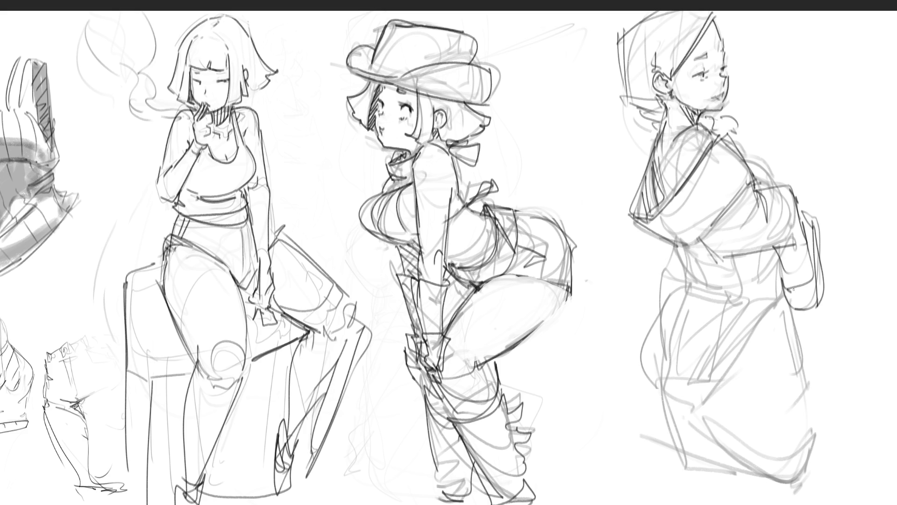
# - Outline the bag's bottom and right edges
pyautogui.moveTo(783, 266); pyautogui.dragTo(787, 311)
pyautogui.moveTo(795, 283)
pyautogui.mouseDown()
pyautogui.moveTo(800, 314)
pyautogui.moveTo(809, 307)
pyautogui.mouseUp()
pyautogui.moveTo(809, 293); pyautogui.dragTo(816, 309)
pyautogui.moveTo(807, 208); pyautogui.dragTo(819, 304)
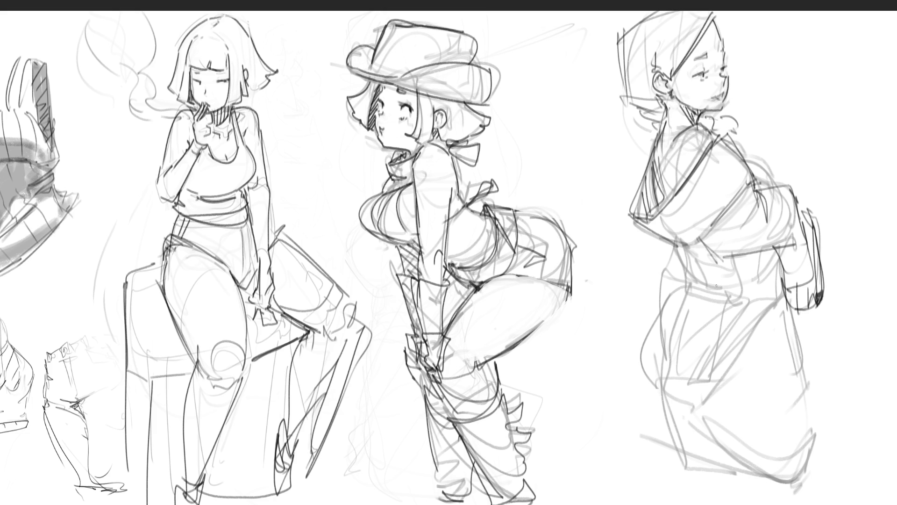
# - Draw the waist curves and a two-band waistband with hatching and zigzag pattern
pyautogui.moveTo(674, 241)
pyautogui.mouseDown()
pyautogui.moveTo(732, 270)
pyautogui.moveTo(666, 264)
pyautogui.moveTo(674, 283)
pyautogui.moveTo(771, 289)
pyautogui.moveTo(776, 280)
pyautogui.mouseUp()
pyautogui.moveTo(672, 286)
pyautogui.mouseDown()
pyautogui.moveTo(674, 303)
pyautogui.moveTo(782, 290)
pyautogui.moveTo(779, 306)
pyautogui.moveTo(682, 305)
pyautogui.moveTo(699, 309)
pyautogui.mouseUp()
pyautogui.moveTo(710, 293)
pyautogui.mouseDown()
pyautogui.moveTo(725, 311)
pyautogui.moveTo(787, 290)
pyautogui.mouseUp()
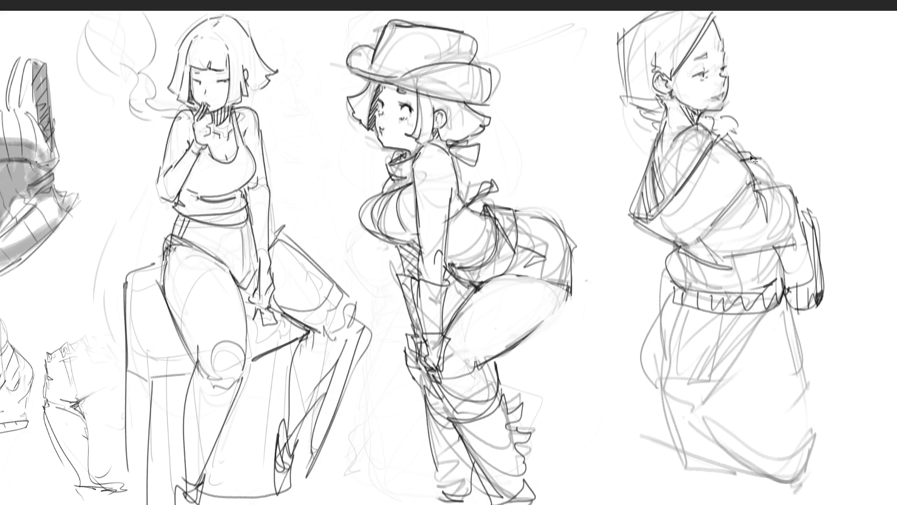
# - Add a curve on her back and darken the hairline, undoing stray lip and profile strokes
pyautogui.moveTo(753, 160); pyautogui.dragTo(787, 180)
pyautogui.moveTo(706, 107); pyautogui.dragTo(713, 106)
pyautogui.hotkey('ctrl', 'z')
pyautogui.moveTo(715, 17); pyautogui.dragTo(720, 34)
pyautogui.moveTo(722, 53); pyautogui.dragTo(722, 67)
pyautogui.hotkey('ctrl', 'z')
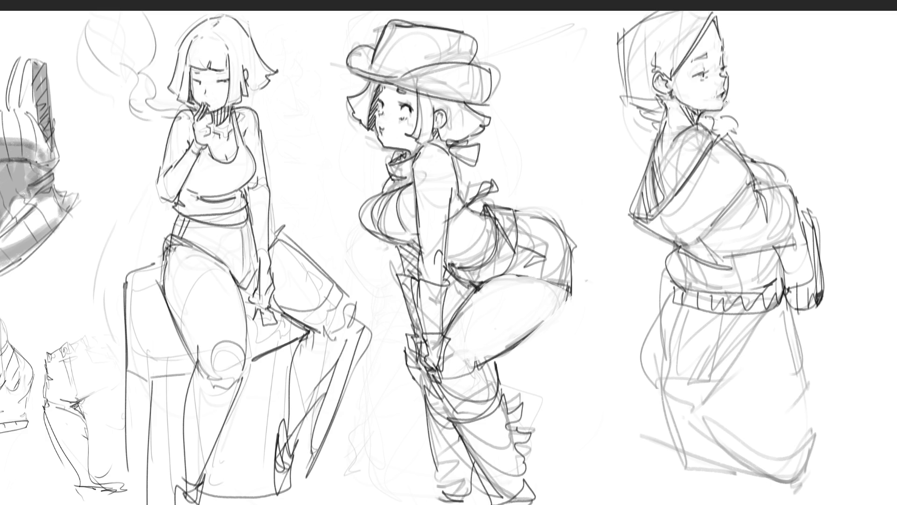
# - Mark the chin, draw an earring and neck strokes, and erase rough lines on the shoulder
pyautogui.moveTo(724, 102); pyautogui.dragTo(724, 111)
pyautogui.moveTo(672, 97); pyautogui.dragTo(673, 93)
pyautogui.moveTo(677, 106)
pyautogui.mouseDown()
pyautogui.moveTo(692, 127)
pyautogui.moveTo(714, 118)
pyautogui.mouseUp()
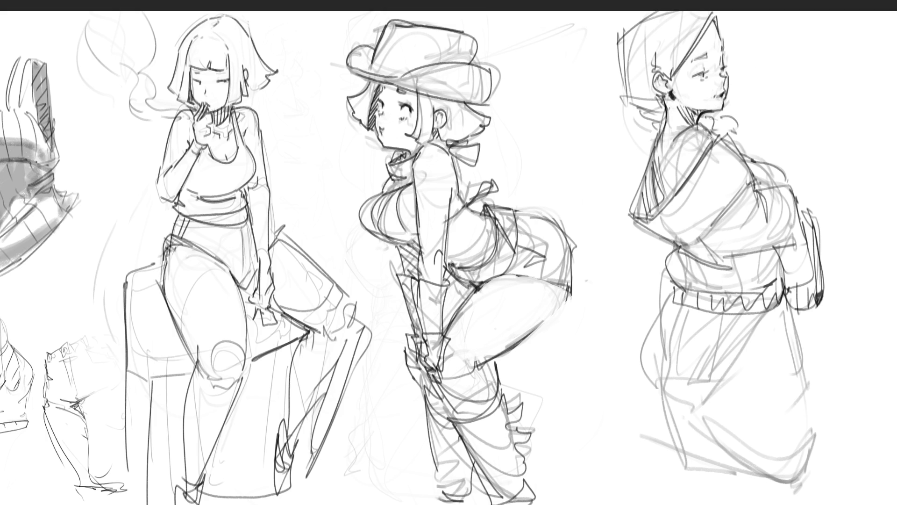
pyautogui.moveTo(693, 130)
pyautogui.mouseDown()
pyautogui.moveTo(680, 140)
pyautogui.moveTo(677, 169)
pyautogui.moveTo(694, 156)
pyautogui.moveTo(690, 166)
pyautogui.mouseUp()
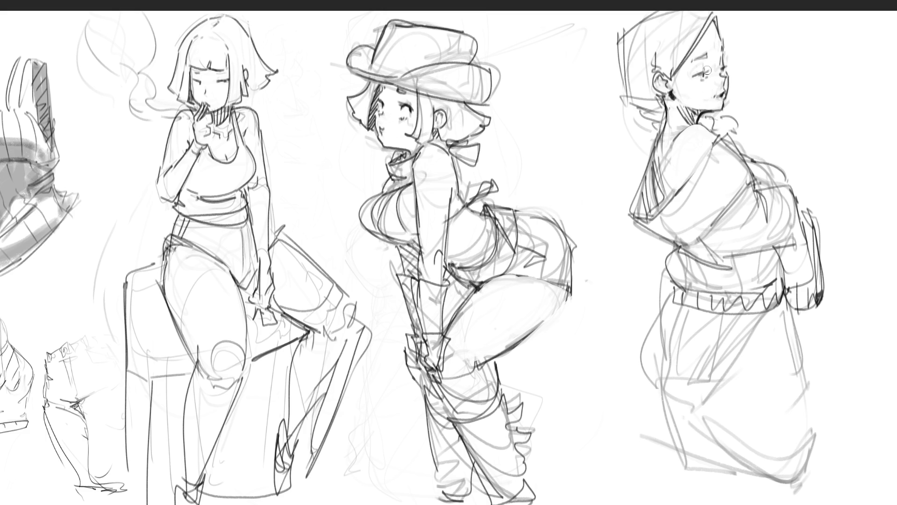
# - Hatch the hooded girl's shoulder and arm with dense dark pen strokes, undoing the last one
pyautogui.moveTo(664, 175); pyautogui.dragTo(668, 161)
pyautogui.moveTo(654, 175); pyautogui.dragTo(658, 193)
pyautogui.moveTo(655, 190)
pyautogui.mouseDown()
pyautogui.moveTo(660, 208)
pyautogui.moveTo(664, 200)
pyautogui.mouseUp()
pyautogui.moveTo(650, 164)
pyautogui.mouseDown()
pyautogui.moveTo(648, 210)
pyautogui.moveTo(648, 188)
pyautogui.mouseUp()
pyautogui.moveTo(648, 189); pyautogui.dragTo(644, 212)
pyautogui.moveTo(646, 171); pyautogui.dragTo(642, 195)
pyautogui.moveTo(643, 196); pyautogui.dragTo(636, 212)
pyautogui.moveTo(638, 198); pyautogui.dragTo(634, 216)
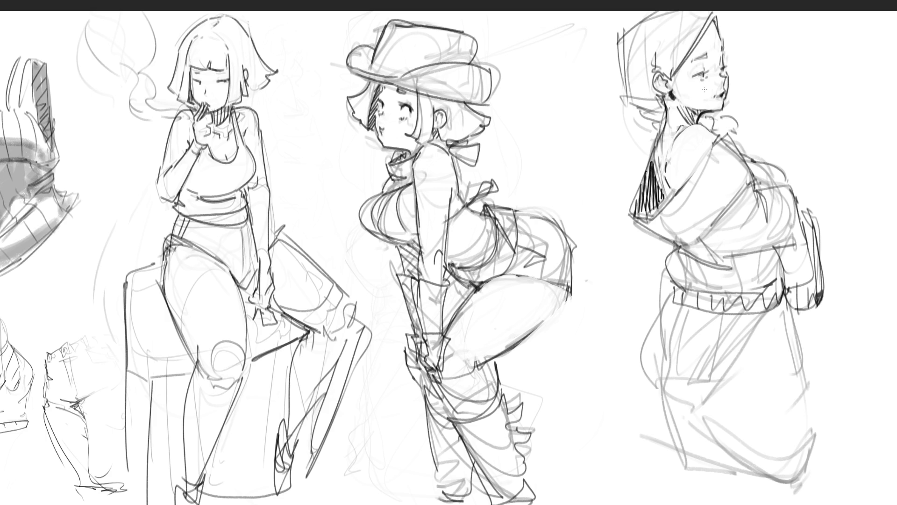
pyautogui.moveTo(658, 181); pyautogui.dragTo(670, 196)
pyautogui.hotkey('ctrl', 'z')
# - Redraw the neck and back edge line, undoing and retrying strokes until it sits right
pyautogui.moveTo(666, 124); pyautogui.dragTo(654, 149)
pyautogui.hotkey('ctrl', 'z')
pyautogui.hotkey('ctrl', 'z')
pyautogui.hotkey('ctrl', 'z')
pyautogui.hotkey('ctrl', 'z')
pyautogui.hotkey('ctrl', 'z')
pyautogui.moveTo(656, 144); pyautogui.dragTo(660, 189)
pyautogui.moveTo(654, 154); pyautogui.dragTo(647, 167)
pyautogui.hotkey('ctrl', 'z')
pyautogui.moveTo(665, 123); pyautogui.dragTo(659, 136)
pyautogui.hotkey('ctrl', 'z')
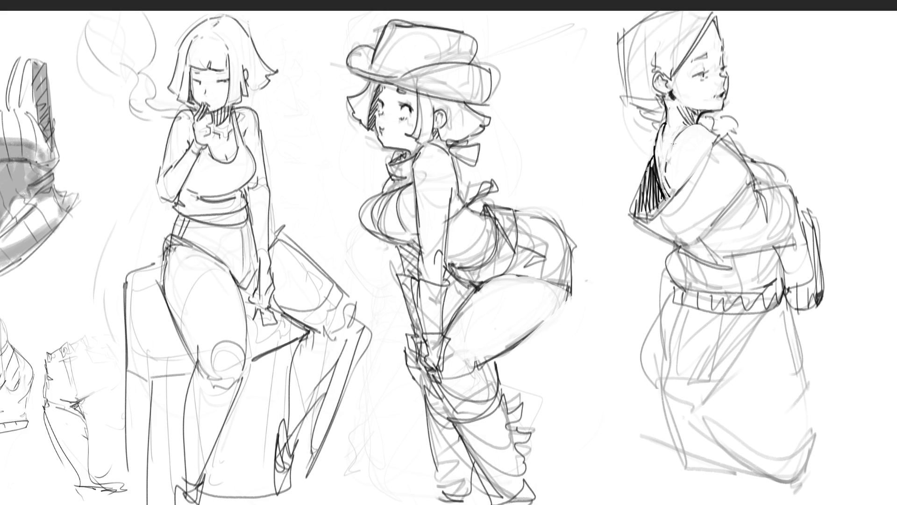
# - Draw the chin and jawline, then touch up the lips and nose line
pyautogui.moveTo(689, 104); pyautogui.dragTo(723, 112)
pyautogui.moveTo(725, 103); pyautogui.dragTo(724, 111)
pyautogui.moveTo(725, 78); pyautogui.dragTo(724, 86)
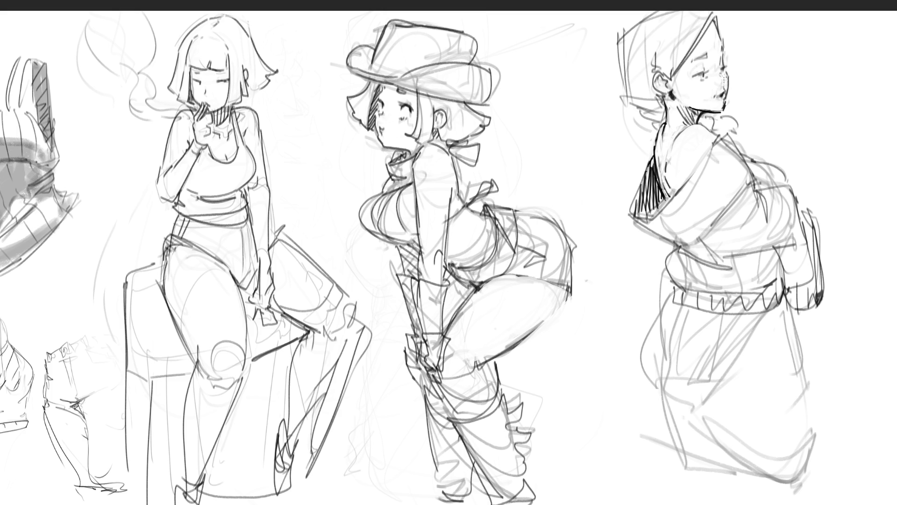
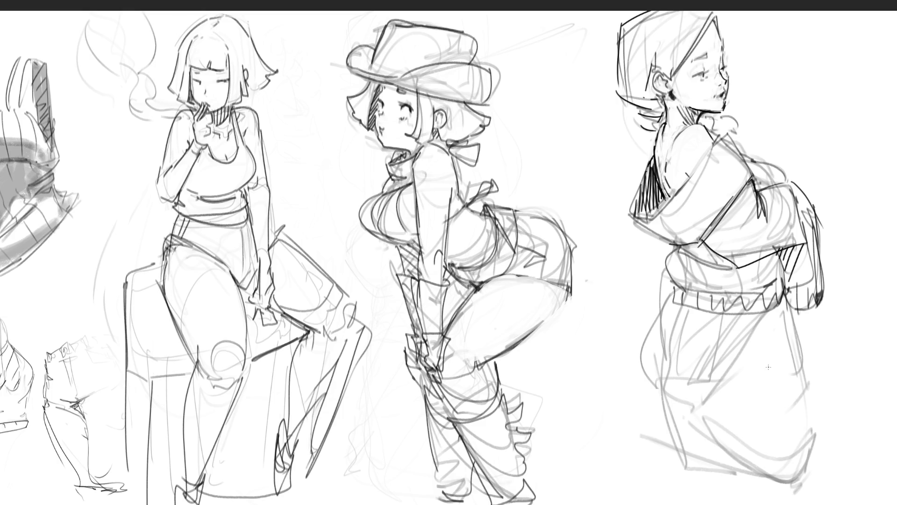
# - Sketch two hip pocket outlines and the lower trouser leg with hem lines on the right figure
pyautogui.moveTo(673, 305); pyautogui.dragTo(656, 338)
pyautogui.moveTo(675, 312)
pyautogui.mouseDown()
pyautogui.moveTo(684, 314)
pyautogui.moveTo(684, 360)
pyautogui.mouseUp()
pyautogui.moveTo(704, 313); pyautogui.dragTo(683, 374)
pyautogui.moveTo(713, 327)
pyautogui.mouseDown()
pyautogui.moveTo(722, 377)
pyautogui.moveTo(766, 349)
pyautogui.mouseUp()
pyautogui.moveTo(780, 315)
pyautogui.mouseDown()
pyautogui.moveTo(790, 372)
pyautogui.moveTo(806, 366)
pyautogui.moveTo(779, 397)
pyautogui.moveTo(757, 396)
pyautogui.mouseUp()
pyautogui.moveTo(811, 380)
pyautogui.mouseDown()
pyautogui.moveTo(751, 411)
pyautogui.moveTo(745, 401)
pyautogui.moveTo(707, 404)
pyautogui.moveTo(744, 396)
pyautogui.moveTo(696, 403)
pyautogui.mouseUp()
# - Draw the hip curve, bottom hem, trouser sides and a fold line, redoing the right side straighter
pyautogui.moveTo(648, 346)
pyautogui.mouseDown()
pyautogui.moveTo(658, 388)
pyautogui.moveTo(736, 414)
pyautogui.mouseUp()
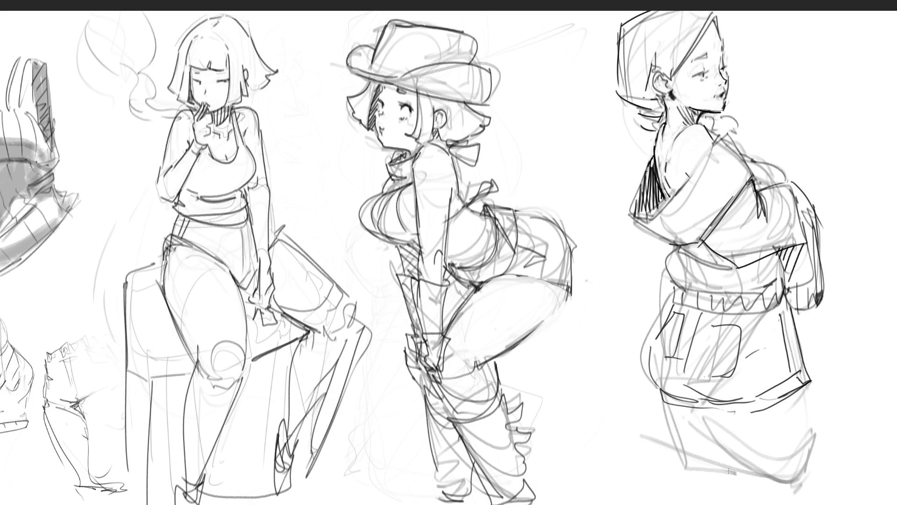
pyautogui.moveTo(674, 302)
pyautogui.mouseDown()
pyautogui.moveTo(656, 389)
pyautogui.moveTo(734, 502)
pyautogui.mouseUp()
pyautogui.moveTo(708, 414); pyautogui.dragTo(809, 454)
pyautogui.moveTo(804, 390); pyautogui.dragTo(794, 504)
pyautogui.hotkey('ctrl', 'z')
pyautogui.moveTo(808, 386); pyautogui.dragTo(834, 503)
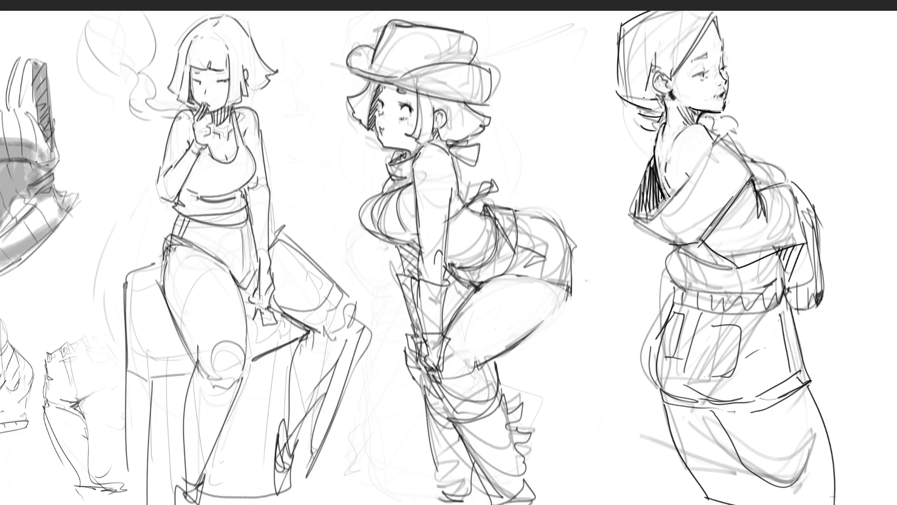
pyautogui.moveTo(733, 439); pyautogui.dragTo(767, 504)
# - Enlarge the eraser and lightly erase the right figure's waistband, trousers and legs to faint guides
pyautogui.press(']')
pyautogui.press(']')
pyautogui.press(']')
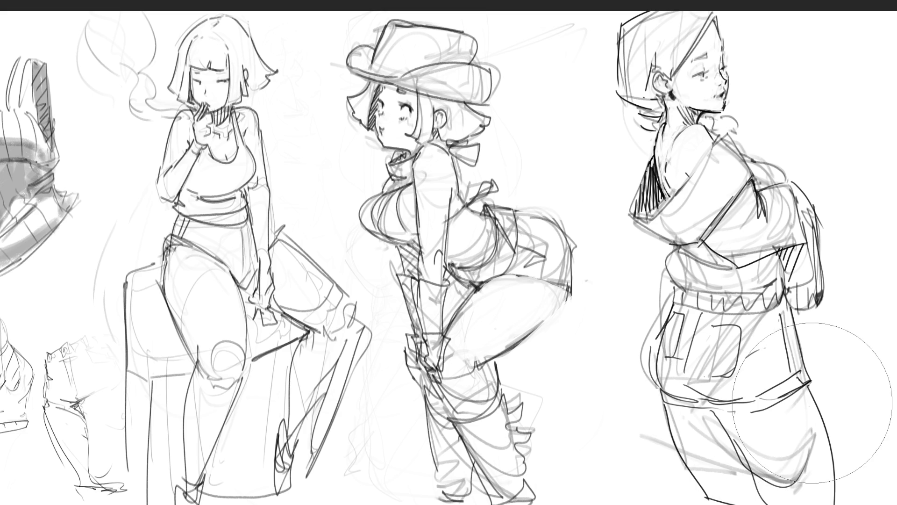
pyautogui.moveTo(812, 402)
pyautogui.mouseDown()
pyautogui.moveTo(811, 391)
pyautogui.moveTo(727, 371)
pyautogui.mouseUp()
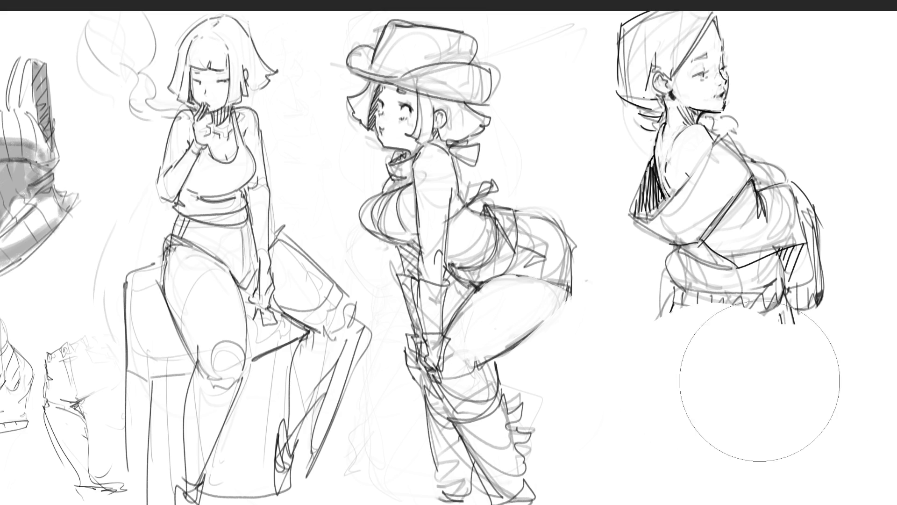
pyautogui.hotkey('ctrl', 'z')
pyautogui.moveTo(844, 386)
pyautogui.mouseDown()
pyautogui.moveTo(729, 449)
pyautogui.moveTo(733, 469)
pyautogui.moveTo(767, 491)
pyautogui.mouseUp()
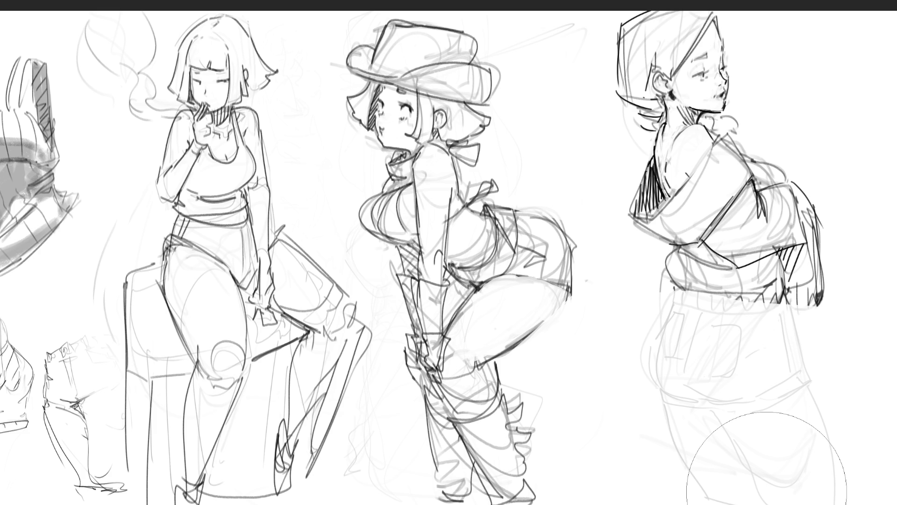
# - With the inking pen, ink the right figure's waistband, hip and thigh curves, lower shorts and leg lines
pyautogui.press('e')
pyautogui.moveTo(721, 322)
pyautogui.mouseDown()
pyautogui.moveTo(675, 287)
pyautogui.moveTo(747, 334)
pyautogui.mouseUp()
pyautogui.moveTo(683, 284); pyautogui.dragTo(781, 299)
pyautogui.moveTo(722, 322)
pyautogui.mouseDown()
pyautogui.moveTo(792, 312)
pyautogui.moveTo(705, 350)
pyautogui.moveTo(675, 297)
pyautogui.moveTo(707, 341)
pyautogui.moveTo(669, 378)
pyautogui.mouseUp()
pyautogui.moveTo(676, 297)
pyautogui.mouseDown()
pyautogui.moveTo(658, 371)
pyautogui.moveTo(669, 404)
pyautogui.moveTo(703, 443)
pyautogui.moveTo(736, 429)
pyautogui.mouseUp()
pyautogui.moveTo(791, 324); pyautogui.dragTo(748, 423)
pyautogui.moveTo(781, 392); pyautogui.dragTo(720, 433)
pyautogui.moveTo(782, 416); pyautogui.dragTo(706, 451)
pyautogui.moveTo(761, 442)
pyautogui.mouseDown()
pyautogui.moveTo(706, 454)
pyautogui.moveTo(762, 444)
pyautogui.mouseUp()
pyautogui.moveTo(705, 446); pyautogui.dragTo(753, 503)
pyautogui.moveTo(784, 417); pyautogui.dragTo(799, 504)
pyautogui.moveTo(679, 419)
pyautogui.mouseDown()
pyautogui.moveTo(661, 411)
pyautogui.moveTo(666, 504)
pyautogui.mouseUp()
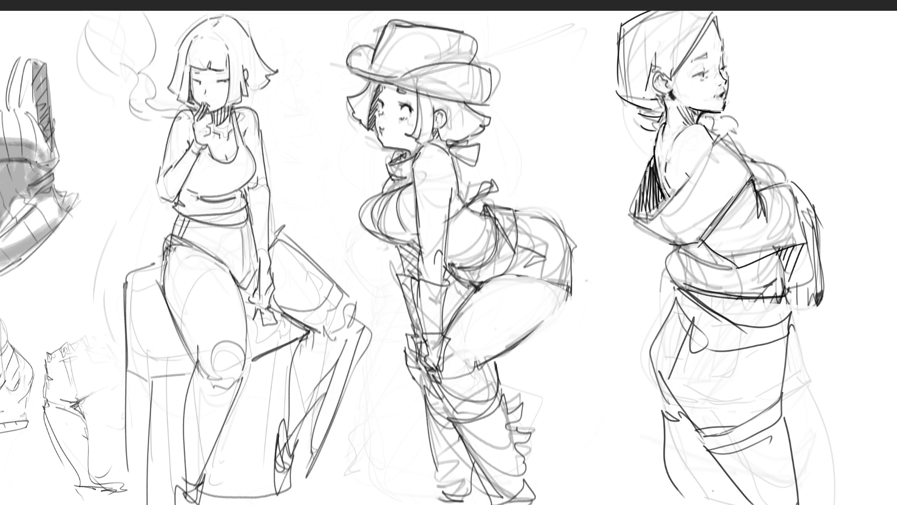
# - Redo the misplaced leg strokes as a shorter vertical line and ink the right leg's curve
pyautogui.hotkey('ctrl', 'z')
pyautogui.hotkey('ctrl', 'z')
pyautogui.moveTo(664, 419); pyautogui.dragTo(678, 503)
pyautogui.moveTo(717, 480); pyautogui.dragTo(703, 504)
pyautogui.hotkey('ctrl', 'z')
pyautogui.hotkey('ctrl', 'z')
pyautogui.moveTo(666, 414); pyautogui.dragTo(670, 462)
pyautogui.moveTo(731, 472); pyautogui.dragTo(722, 503)
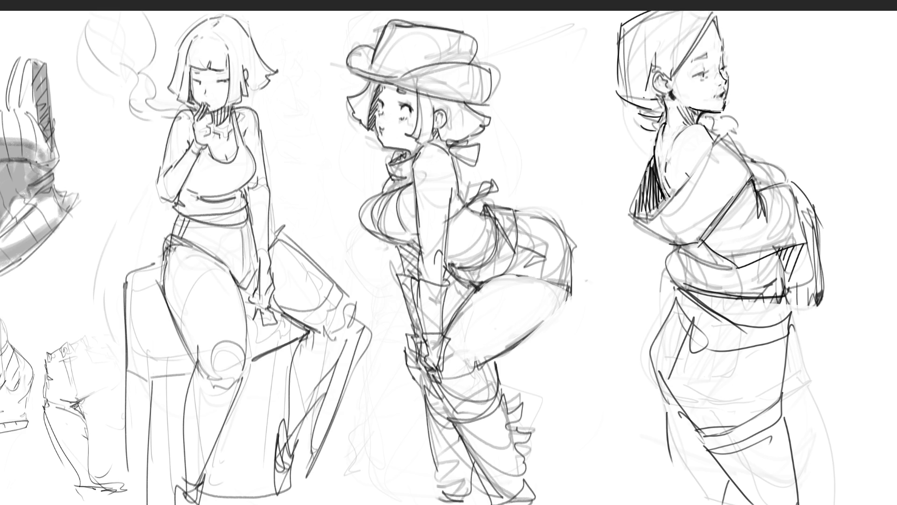
pyautogui.moveTo(784, 413); pyautogui.dragTo(812, 494)
pyautogui.moveTo(786, 437); pyautogui.dragTo(797, 503)
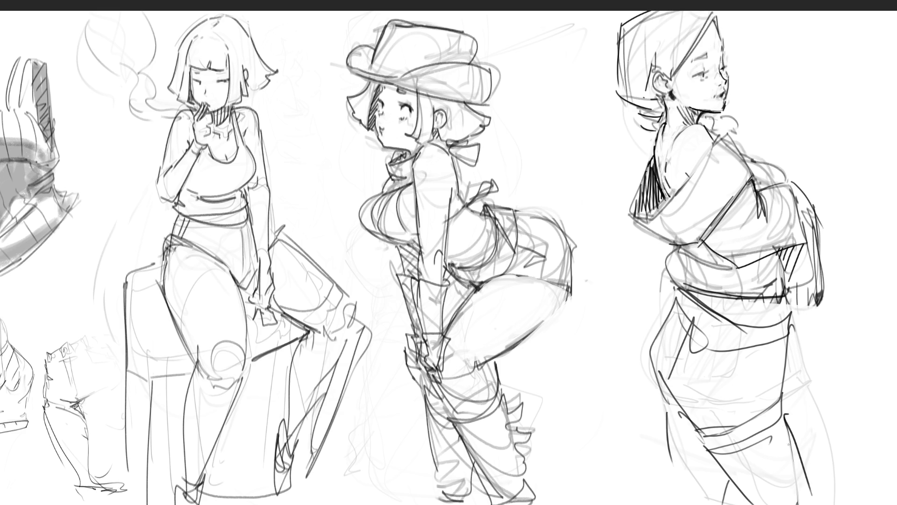
pyautogui.moveTo(790, 438); pyautogui.dragTo(793, 462)
# - Ink the thigh band line, the shorts' right edge and reinforce the waistband
pyautogui.moveTo(712, 434)
pyautogui.mouseDown()
pyautogui.moveTo(787, 400)
pyautogui.moveTo(781, 388)
pyautogui.mouseUp()
pyautogui.moveTo(789, 329); pyautogui.dragTo(784, 386)
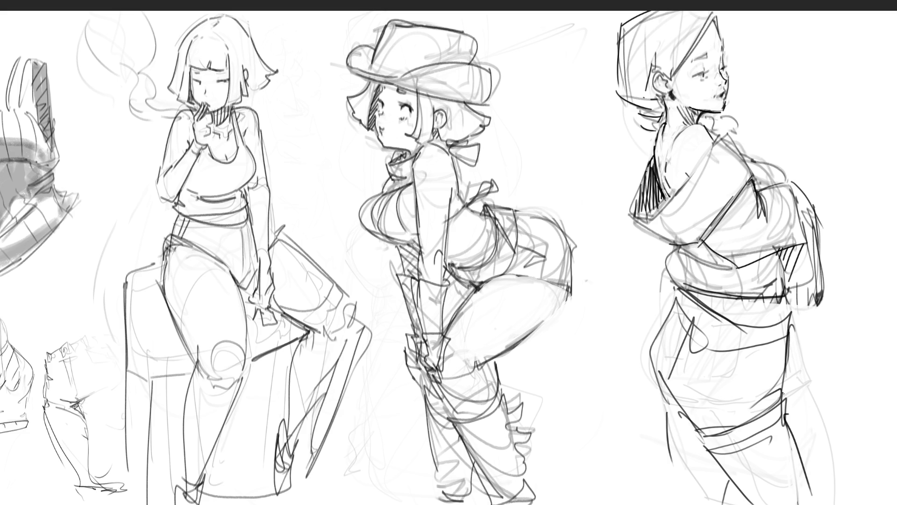
pyautogui.moveTo(711, 311)
pyautogui.mouseDown()
pyautogui.moveTo(786, 328)
pyautogui.moveTo(765, 334)
pyautogui.mouseUp()
pyautogui.moveTo(675, 291)
pyautogui.mouseDown()
pyautogui.moveTo(745, 332)
pyautogui.moveTo(766, 333)
pyautogui.mouseUp()
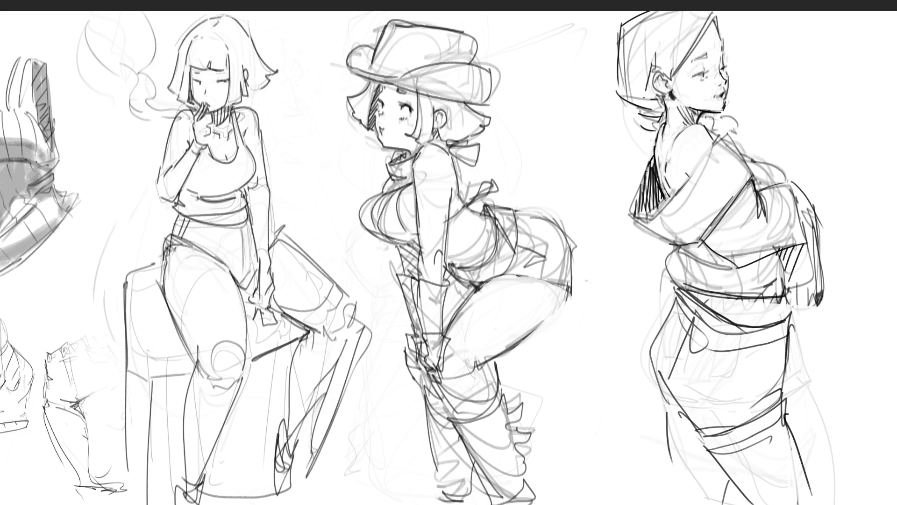
pyautogui.moveTo(695, 294); pyautogui.dragTo(783, 304)
pyautogui.moveTo(744, 301); pyautogui.dragTo(790, 310)
pyautogui.moveTo(717, 306); pyautogui.dragTo(755, 312)
pyautogui.moveTo(756, 298); pyautogui.dragTo(791, 321)
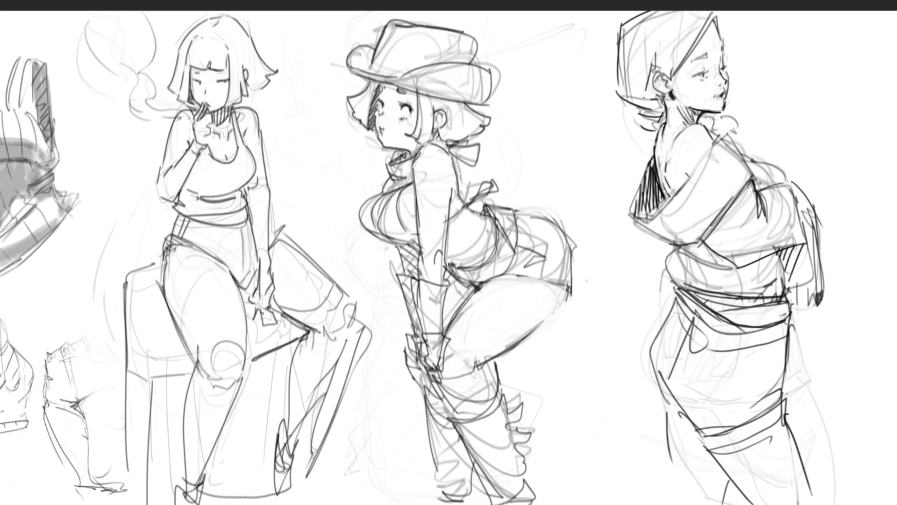
# - Add a band across the thigh, a pocket outline and a seam down the shorts
pyautogui.moveTo(664, 405)
pyautogui.mouseDown()
pyautogui.moveTo(665, 419)
pyautogui.moveTo(686, 419)
pyautogui.moveTo(703, 434)
pyautogui.mouseUp()
pyautogui.moveTo(688, 340)
pyautogui.mouseDown()
pyautogui.moveTo(677, 361)
pyautogui.moveTo(727, 342)
pyautogui.moveTo(721, 335)
pyautogui.mouseUp()
pyautogui.moveTo(684, 315); pyautogui.dragTo(659, 349)
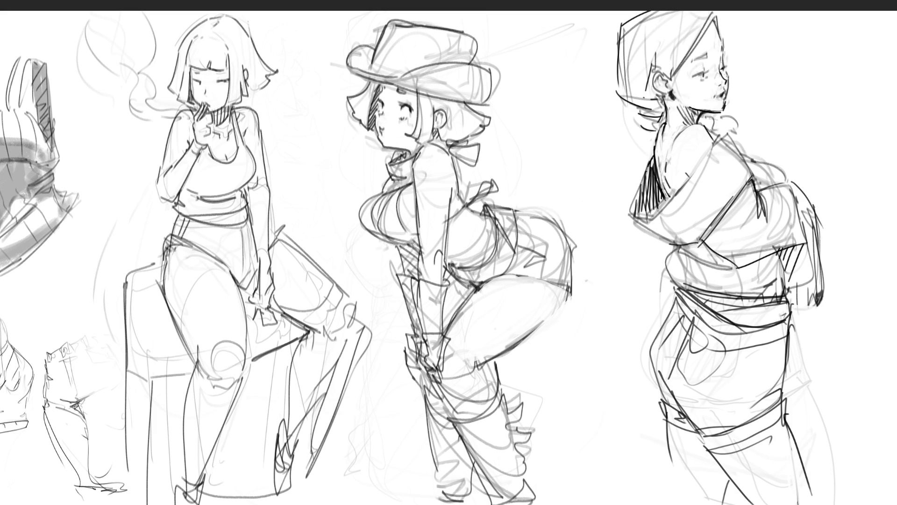
pyautogui.moveTo(766, 319); pyautogui.dragTo(749, 412)
# - Add strokes around the right figure's chest and arm and curves beside her mouth and face
pyautogui.moveTo(759, 161)
pyautogui.mouseDown()
pyautogui.moveTo(754, 189)
pyautogui.moveTo(762, 162)
pyautogui.mouseUp()
pyautogui.moveTo(775, 164)
pyautogui.mouseDown()
pyautogui.moveTo(789, 179)
pyautogui.moveTo(739, 151)
pyautogui.mouseUp()
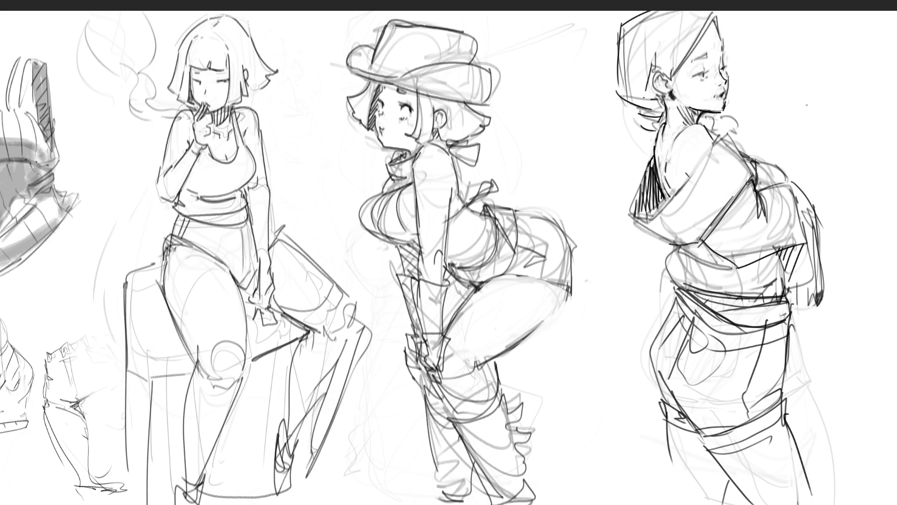
pyautogui.moveTo(725, 113)
pyautogui.mouseDown()
pyautogui.moveTo(757, 98)
pyautogui.moveTo(747, 148)
pyautogui.mouseUp()
pyautogui.moveTo(767, 106); pyautogui.dragTo(769, 161)
# - Replace the bulging curve with an angular cloth in the right figure's hand, adding folds and hooks
pyautogui.hotkey('ctrl', 'z')
pyautogui.moveTo(761, 111)
pyautogui.mouseDown()
pyautogui.moveTo(770, 163)
pyautogui.moveTo(762, 110)
pyautogui.moveTo(736, 150)
pyautogui.mouseUp()
pyautogui.moveTo(745, 116); pyautogui.dragTo(755, 152)
pyautogui.moveTo(738, 151); pyautogui.dragTo(773, 161)
pyautogui.moveTo(768, 147); pyautogui.dragTo(776, 161)
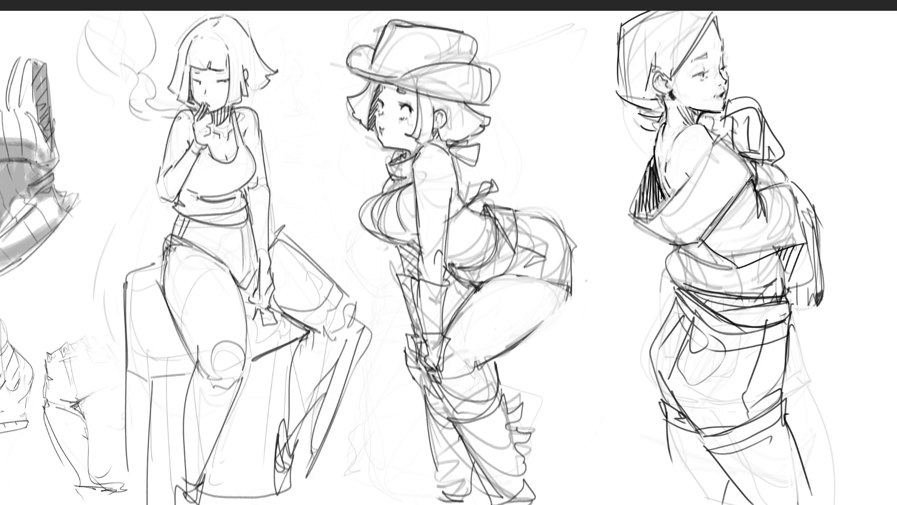
pyautogui.moveTo(715, 135); pyautogui.dragTo(721, 119)
pyautogui.moveTo(771, 136); pyautogui.dragTo(783, 156)
# - Stroke lines along the right figure's hair, shoulder, waist and side
pyautogui.moveTo(641, 118); pyautogui.dragTo(645, 166)
pyautogui.moveTo(650, 237)
pyautogui.mouseDown()
pyautogui.moveTo(678, 246)
pyautogui.moveTo(656, 314)
pyautogui.mouseUp()
pyautogui.moveTo(652, 423); pyautogui.dragTo(653, 477)
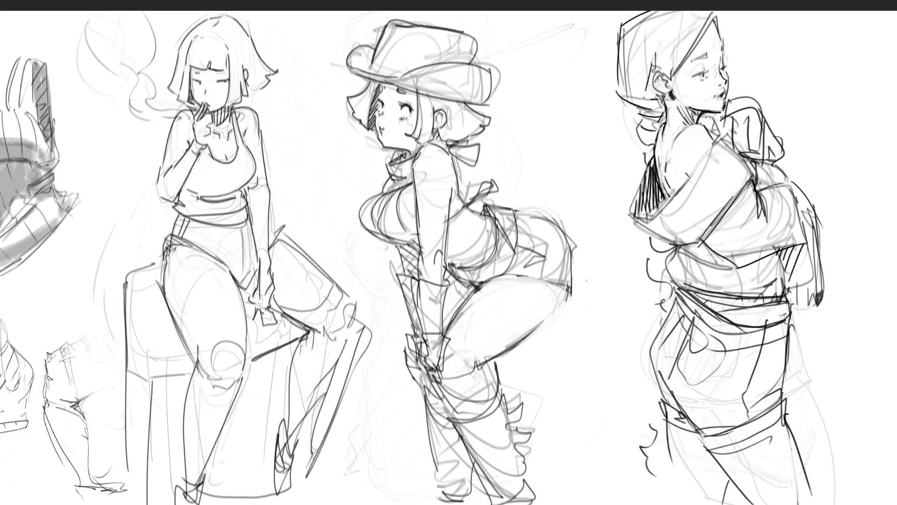
pyautogui.scroll(-3, 448, 252)
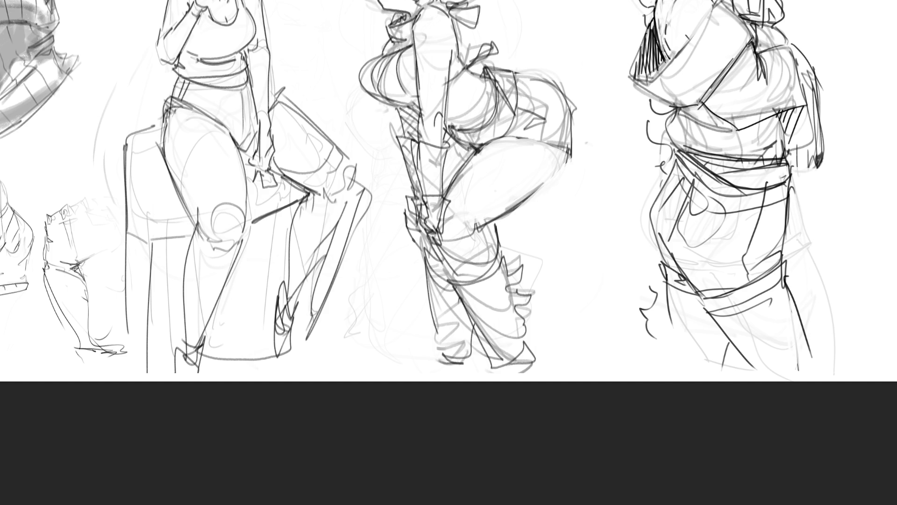
pyautogui.scroll(3, 717, 273)
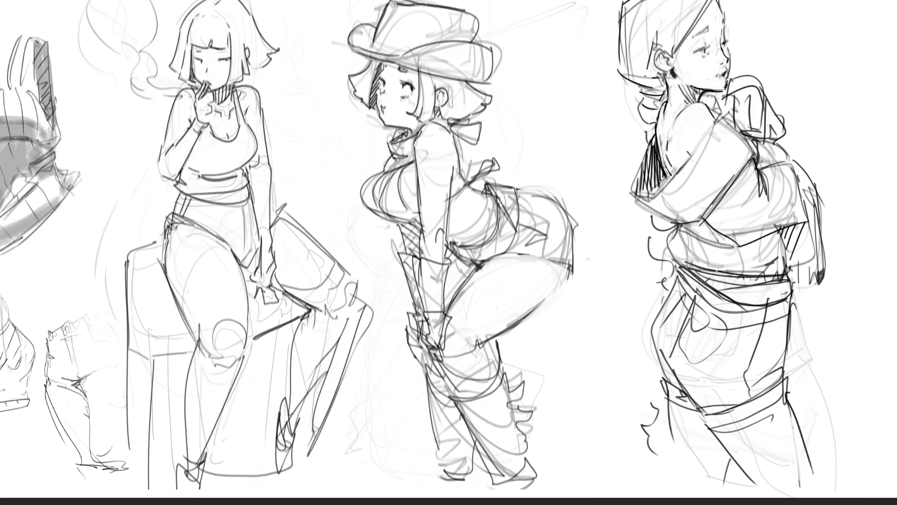
# - Refine the right figure's eye with an eyebrow and strokes beneath, undoing failed attempts
pyautogui.moveTo(696, 48); pyautogui.dragTo(712, 49)
pyautogui.hotkey('ctrl', 'z')
pyautogui.moveTo(725, 44); pyautogui.dragTo(731, 39)
pyautogui.moveTo(700, 31); pyautogui.dragTo(710, 26)
pyautogui.moveTo(719, 40); pyautogui.dragTo(701, 75)
pyautogui.hotkey('ctrl', 'z')
pyautogui.moveTo(700, 55)
pyautogui.mouseDown()
pyautogui.moveTo(719, 71)
pyautogui.moveTo(708, 75)
pyautogui.mouseUp()
pyautogui.hotkey('ctrl', 'z')
pyautogui.hotkey('ctrl', 'z')
# - Add ear detail, a hair strand and a cigarette from the right figure's mouth
pyautogui.moveTo(665, 58); pyautogui.dragTo(671, 63)
pyautogui.moveTo(672, 62); pyautogui.dragTo(678, 49)
pyautogui.moveTo(672, 3); pyautogui.dragTo(665, 29)
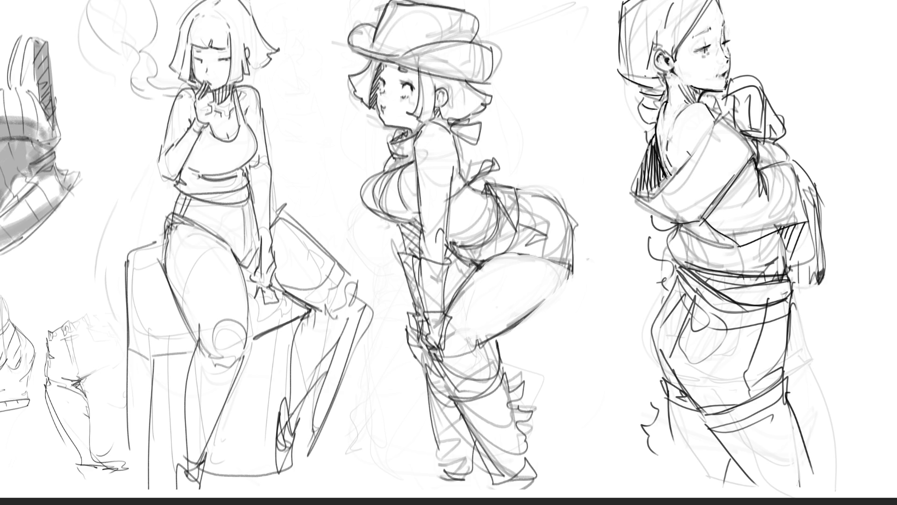
pyautogui.moveTo(729, 28)
pyautogui.mouseDown()
pyautogui.moveTo(759, 55)
pyautogui.moveTo(750, 53)
pyautogui.mouseUp()
pyautogui.hotkey('ctrl', 'z')
pyautogui.hotkey('ctrl', 'z')
pyautogui.moveTo(722, 75)
pyautogui.mouseDown()
pyautogui.moveTo(760, 60)
pyautogui.moveTo(771, 76)
pyautogui.mouseUp()
pyautogui.hotkey('ctrl', 'z')
pyautogui.hotkey('ctrl', 'z')
pyautogui.hotkey('ctrl', 'z')
# - Rework the middle figure's hip line, erasing stray marks, adding hatching and darkening strokes
pyautogui.moveTo(507, 255)
pyautogui.mouseDown()
pyautogui.moveTo(580, 251)
pyautogui.moveTo(565, 258)
pyautogui.moveTo(556, 288)
pyautogui.mouseUp()
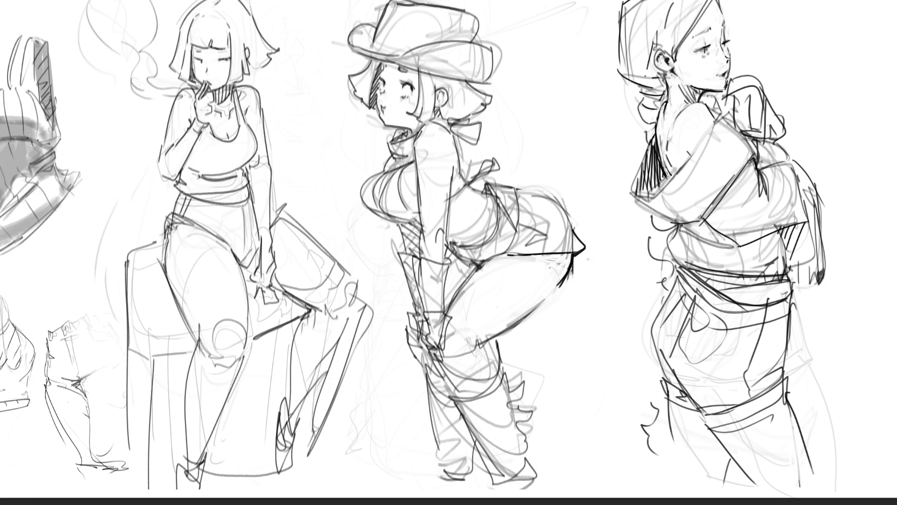
pyautogui.moveTo(572, 256); pyautogui.dragTo(568, 269)
pyautogui.moveTo(573, 236)
pyautogui.mouseDown()
pyautogui.moveTo(572, 251)
pyautogui.moveTo(561, 244)
pyautogui.mouseUp()
pyautogui.moveTo(574, 264); pyautogui.dragTo(566, 289)
pyautogui.moveTo(455, 249); pyautogui.dragTo(474, 261)
pyautogui.moveTo(461, 254)
pyautogui.mouseDown()
pyautogui.moveTo(483, 261)
pyautogui.moveTo(480, 253)
pyautogui.mouseUp()
pyautogui.hotkey('ctrl', 'z')
pyautogui.hotkey('ctrl', 'z')
pyautogui.moveTo(478, 251)
pyautogui.mouseDown()
pyautogui.moveTo(488, 259)
pyautogui.moveTo(473, 250)
pyautogui.mouseUp()
pyautogui.moveTo(470, 246); pyautogui.dragTo(479, 245)
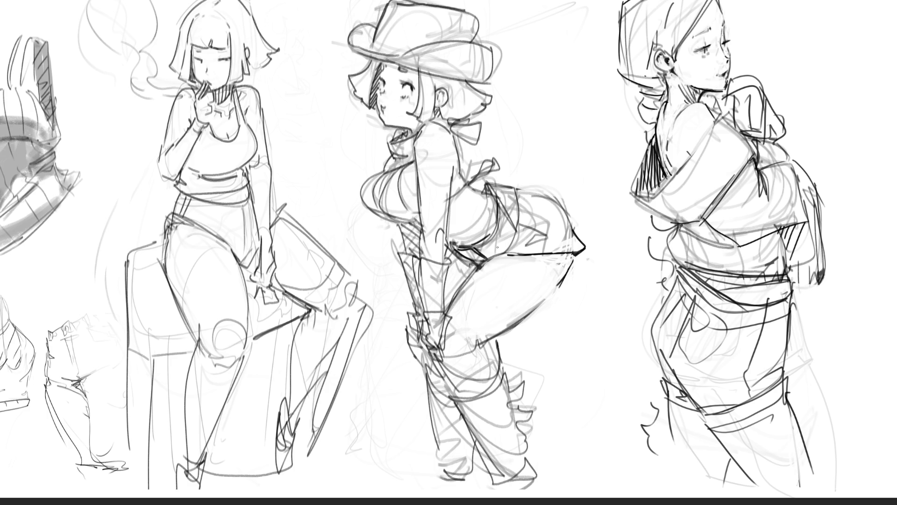
pyautogui.moveTo(491, 235); pyautogui.dragTo(514, 247)
# - Redraw the top curve of the middle figure's hip more smoothly, comparing with undo and redo
pyautogui.moveTo(498, 202); pyautogui.dragTo(521, 204)
pyautogui.moveTo(481, 182)
pyautogui.mouseDown()
pyautogui.moveTo(542, 193)
pyautogui.moveTo(573, 229)
pyautogui.mouseUp()
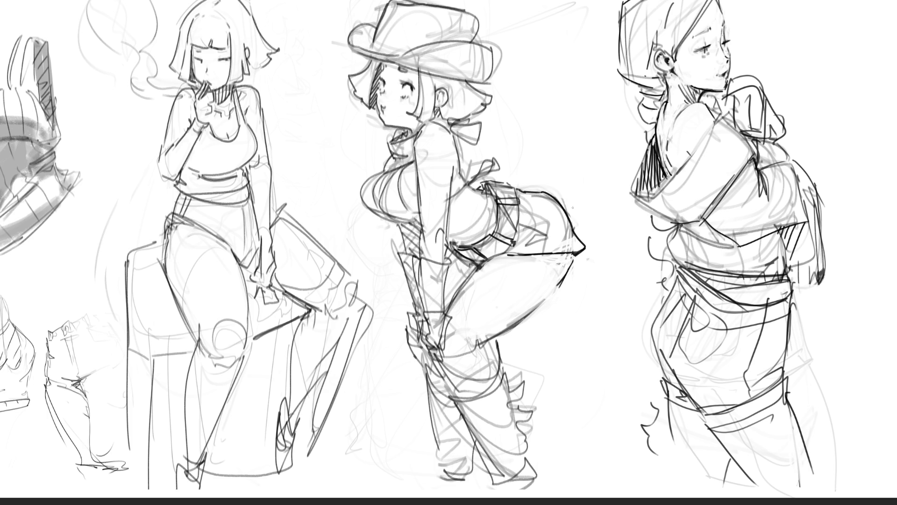
pyautogui.hotkey('ctrl', 'z')
pyautogui.hotkey('ctrl', 'z')
pyautogui.moveTo(524, 190)
pyautogui.mouseDown()
pyautogui.moveTo(565, 205)
pyautogui.moveTo(577, 230)
pyautogui.mouseUp()
pyautogui.hotkey('ctrl', 'z')
pyautogui.hotkey('ctrl', 'z')
pyautogui.hotkey('ctrl', 'shift', 'z')
pyautogui.hotkey('ctrl', 'z')
pyautogui.hotkey('ctrl', 'shift', 'z')
# - Draw a band around the middle figure's knee and touch up the right figure's nose tip
pyautogui.moveTo(479, 341)
pyautogui.mouseDown()
pyautogui.moveTo(472, 349)
pyautogui.moveTo(488, 338)
pyautogui.moveTo(497, 368)
pyautogui.mouseUp()
pyautogui.moveTo(439, 359)
pyautogui.mouseDown()
pyautogui.moveTo(458, 396)
pyautogui.moveTo(503, 369)
pyautogui.moveTo(497, 382)
pyautogui.mouseUp()
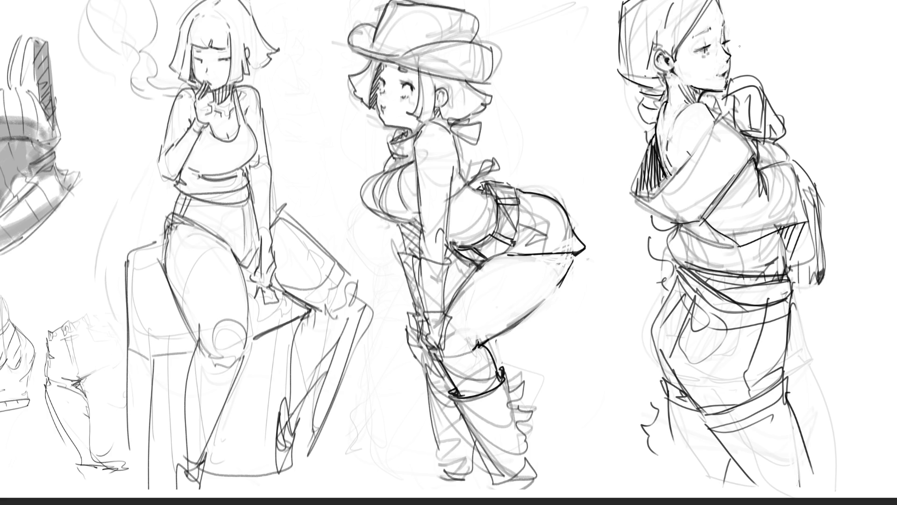
pyautogui.moveTo(731, 55); pyautogui.dragTo(729, 61)
# - Line the right figure's arm and shoulder, drop a cheek stroke, and outline under the middle figure's chest
pyautogui.scroll(-5, 448, 252)
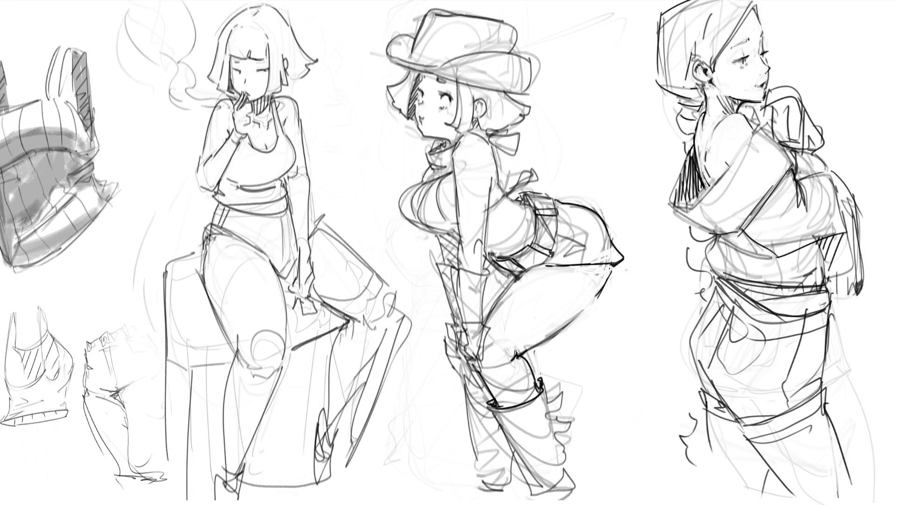
pyautogui.moveTo(758, 125); pyautogui.dragTo(718, 178)
pyautogui.moveTo(762, 125); pyautogui.dragTo(776, 140)
pyautogui.moveTo(753, 66); pyautogui.dragTo(756, 80)
pyautogui.hotkey('ctrl', 'z')
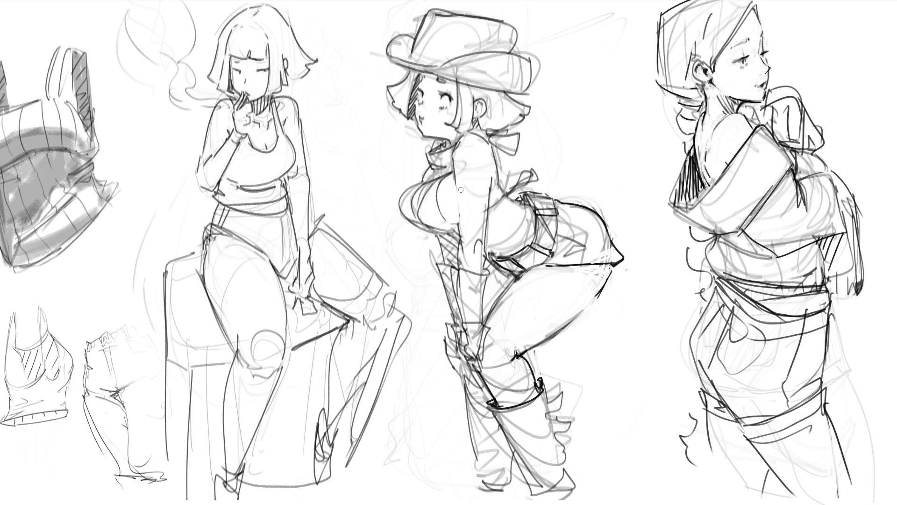
pyautogui.moveTo(435, 225); pyautogui.dragTo(448, 227)
pyautogui.moveTo(401, 207); pyautogui.dragTo(414, 186)
# - Drop the chest outline, shade the middle figure's lower leg grey, and retry a curve atop the right figure's hair
pyautogui.hotkey('ctrl', 'z')
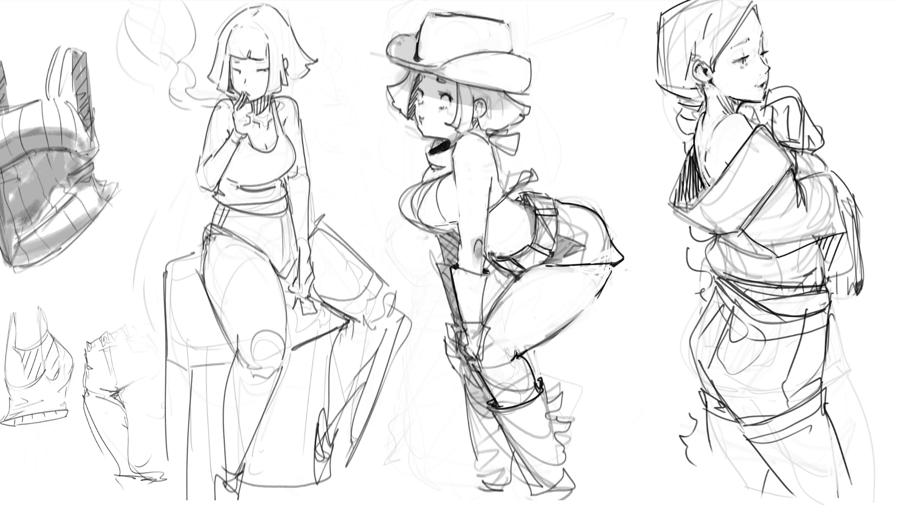
pyautogui.moveTo(487, 426); pyautogui.dragTo(494, 496)
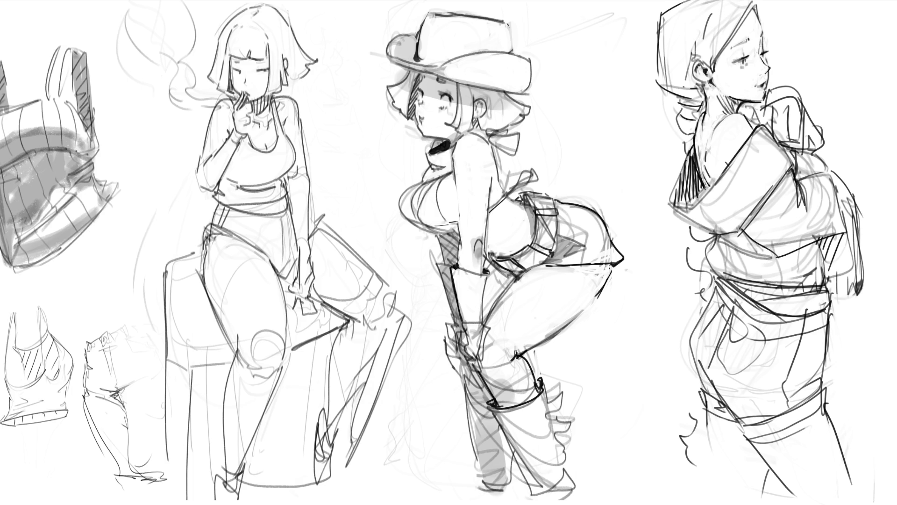
pyautogui.moveTo(759, 7)
pyautogui.mouseDown()
pyautogui.moveTo(804, 45)
pyautogui.moveTo(799, 61)
pyautogui.mouseUp()
pyautogui.hotkey('ctrl', 'z')
pyautogui.moveTo(755, 1); pyautogui.dragTo(779, 48)
pyautogui.hotkey('ctrl', 'z')
pyautogui.moveTo(757, 1); pyautogui.dragTo(785, 27)
pyautogui.hotkey('ctrl', 'z')
pyautogui.hotkey('ctrl', '0')
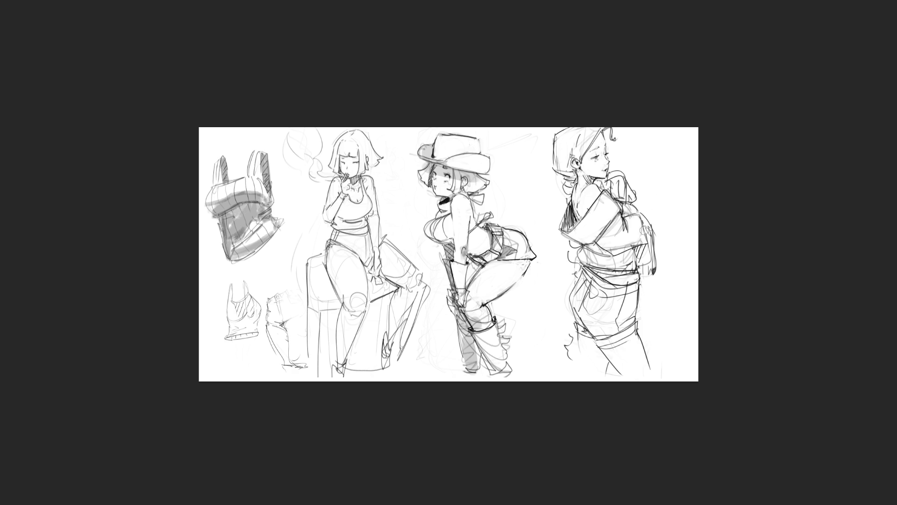
# - Remove stray strokes on the right figure's back and arm and try dark shading on her hand
pyautogui.hotkey('ctrl', 'z')
pyautogui.hotkey('ctrl', 'z')
pyautogui.moveTo(653, 271); pyautogui.dragTo(655, 261)
pyautogui.hotkey('ctrl', 'z')
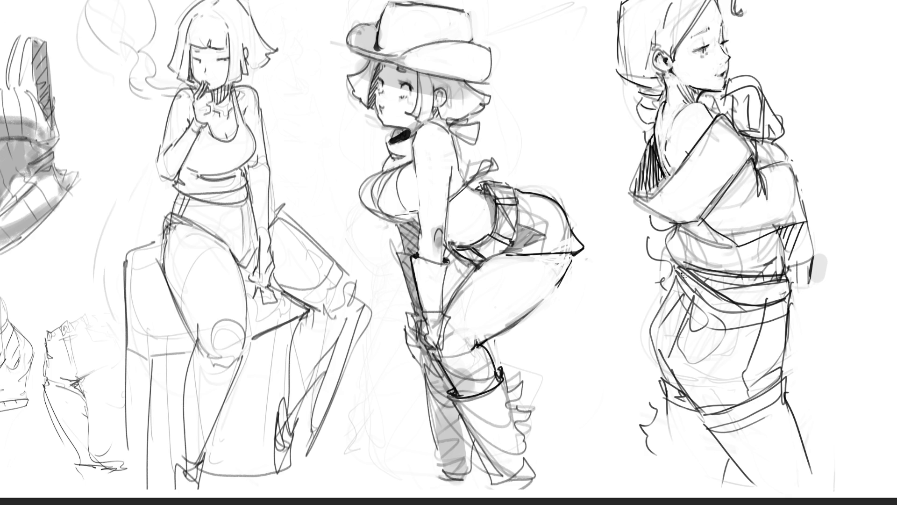
# - Lasso-trace the right figure's shorts from waist to thigh band and fill them solid black
pyautogui.moveTo(697, 291); pyautogui.dragTo(711, 303)
pyautogui.hotkey('ctrl', 'z')
pyautogui.moveTo(677, 269)
pyautogui.mouseDown()
pyautogui.moveTo(721, 314)
pyautogui.moveTo(789, 295)
pyautogui.moveTo(791, 397)
pyautogui.moveTo(699, 424)
pyautogui.mouseUp()
pyautogui.moveTo(697, 413)
pyautogui.mouseDown()
pyautogui.moveTo(669, 403)
pyautogui.moveTo(654, 344)
pyautogui.moveTo(661, 311)
pyautogui.moveTo(707, 268)
pyautogui.mouseUp()
pyautogui.hotkey('alt', 'BackSpace')
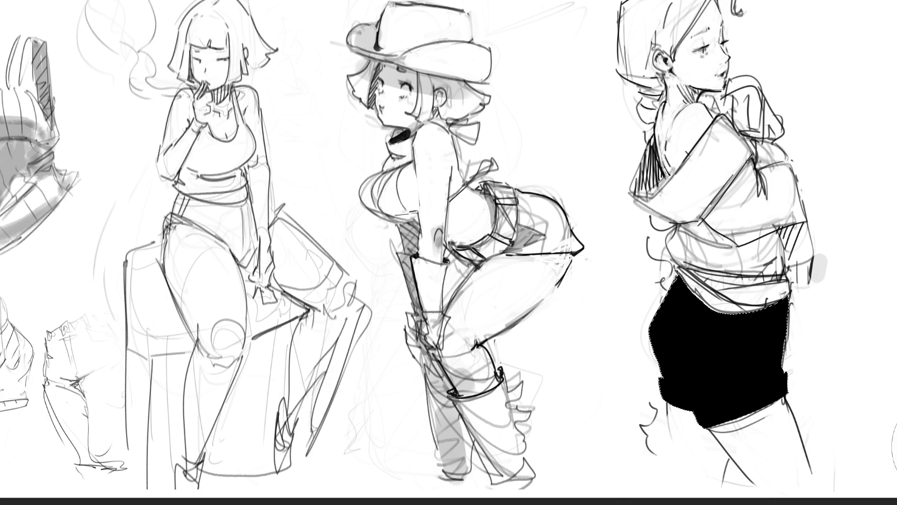